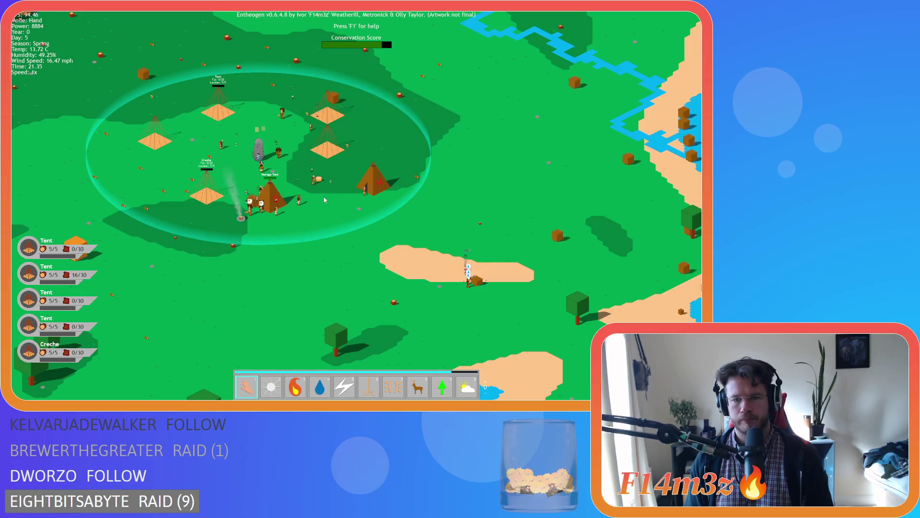
Step: Zoom in and out and pan across the village to survey the camp
{"action": "scroll", "coordinate": [335, 205], "scroll_direction": "up", "scroll_amount": 2}
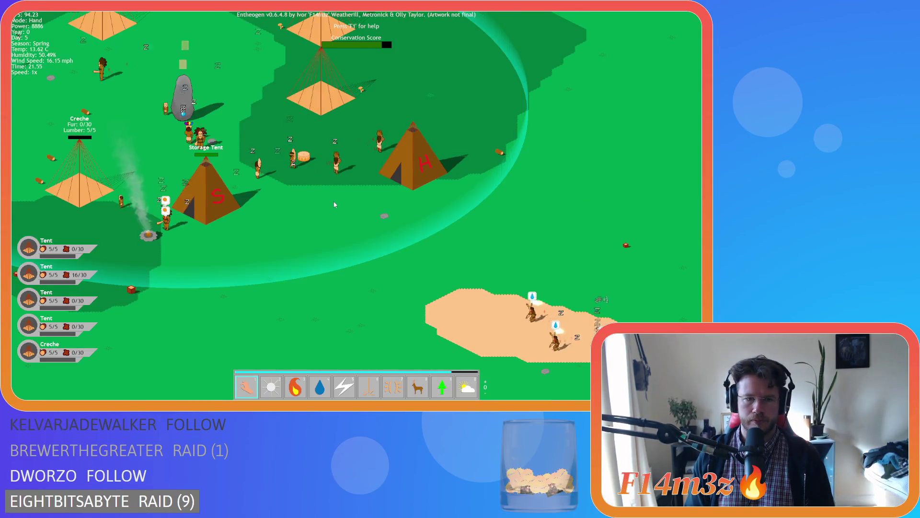
{"action": "scroll", "coordinate": [335, 205], "scroll_direction": "down", "scroll_amount": 2}
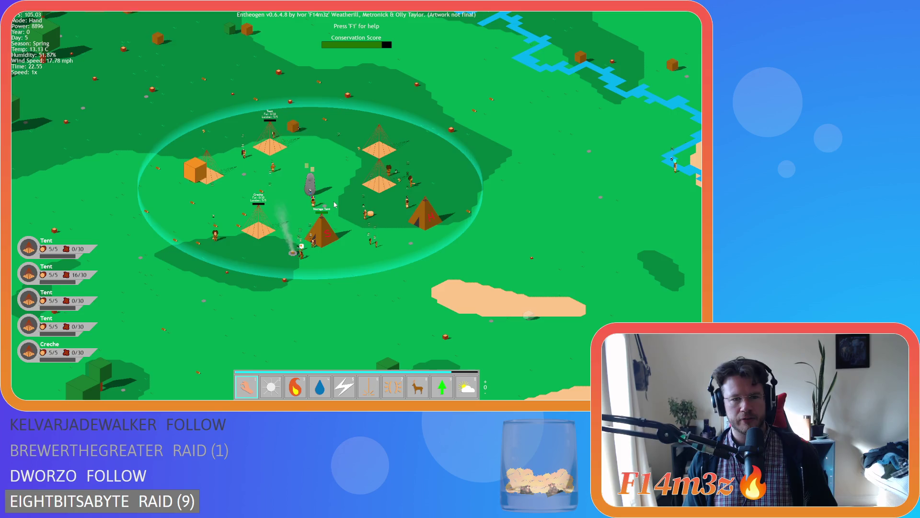
{"action": "key", "text": "s"}
{"action": "key", "text": "w"}
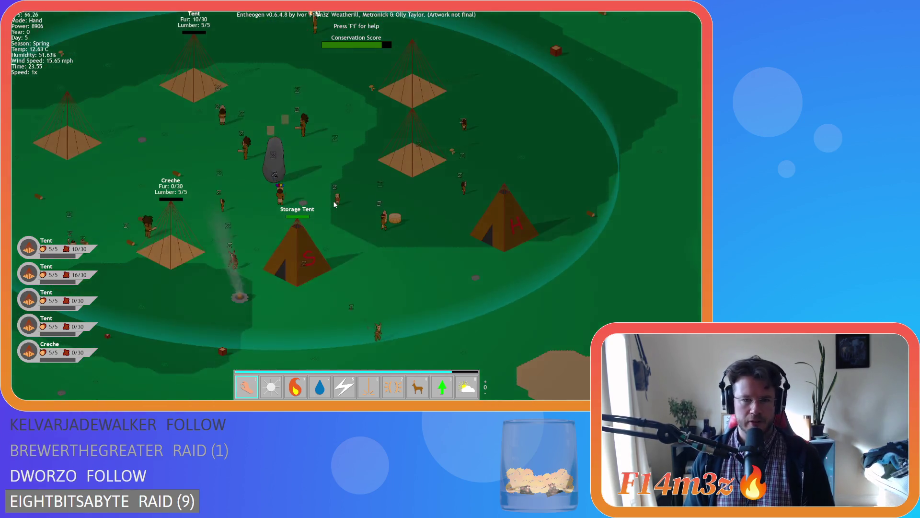
{"action": "scroll", "coordinate": [334, 204], "scroll_direction": "up", "scroll_amount": 5}
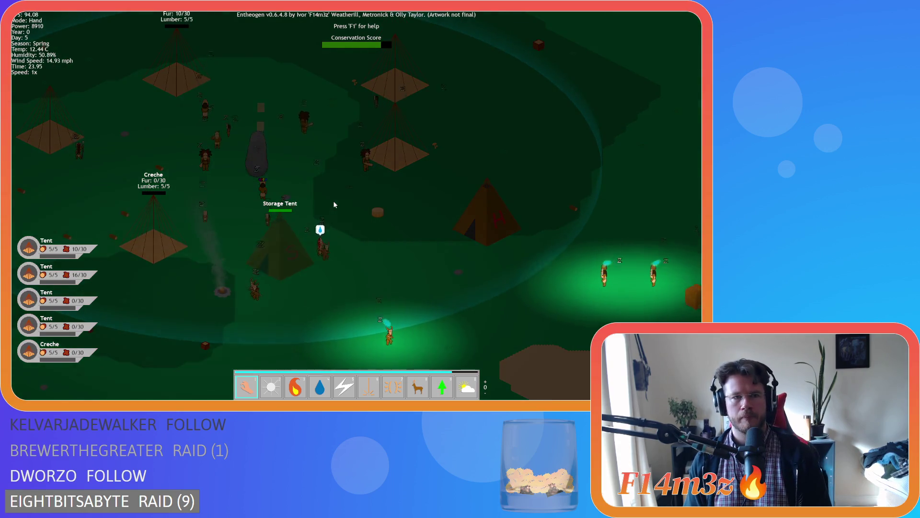
{"action": "scroll", "coordinate": [334, 204], "scroll_direction": "down", "scroll_amount": 5}
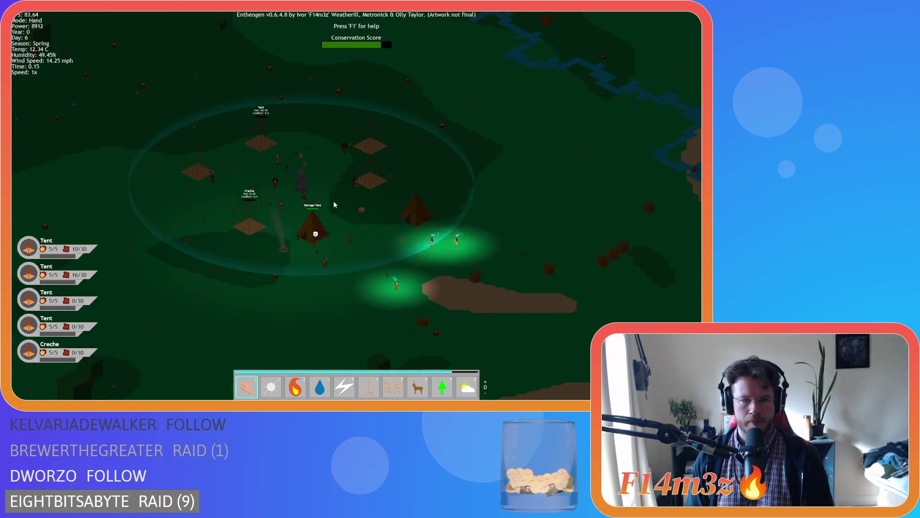
{"action": "scroll", "coordinate": [334, 204], "scroll_direction": "up", "scroll_amount": 5}
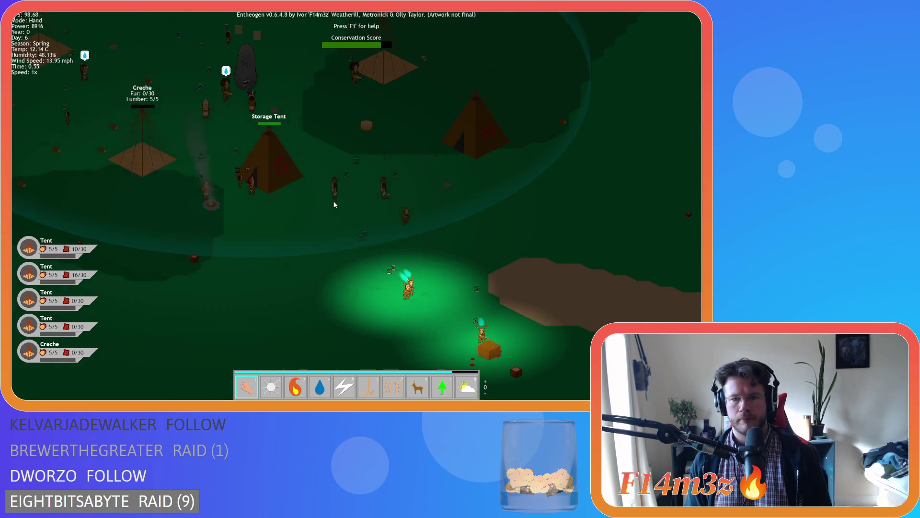
Step: Pan the view down-right and back to frame the camp around the Storage Tent
{"action": "key", "text": "s"}
{"action": "key", "text": "d"}
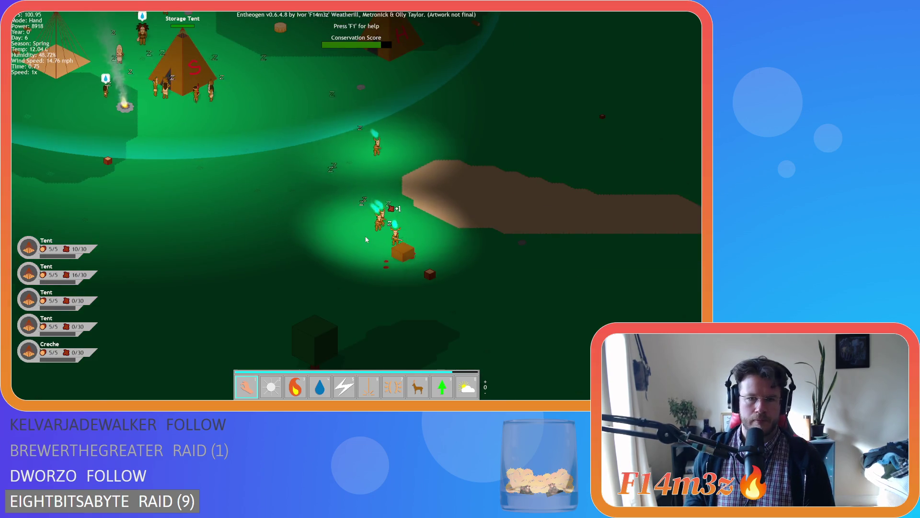
{"action": "key", "text": "w"}
{"action": "key", "text": "a"}
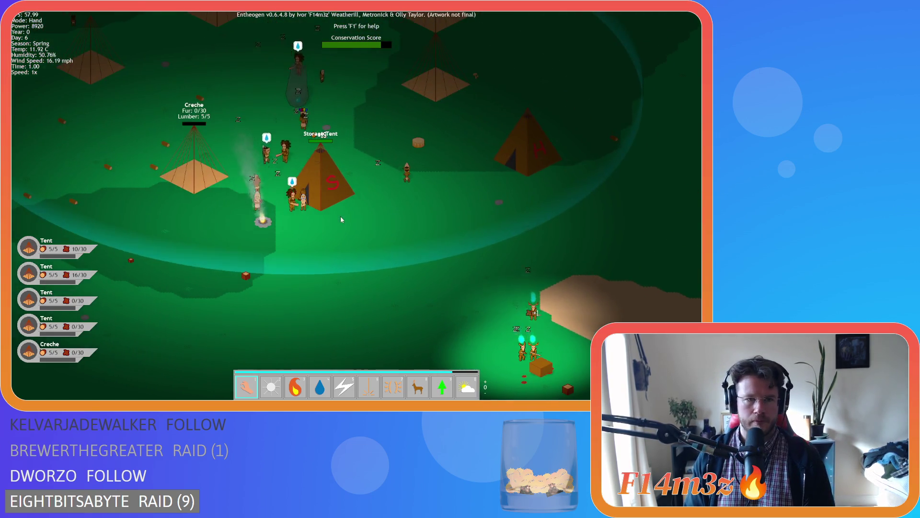
{"action": "key", "text": "w"}
{"action": "key", "text": "s"}
{"action": "key", "text": "d"}
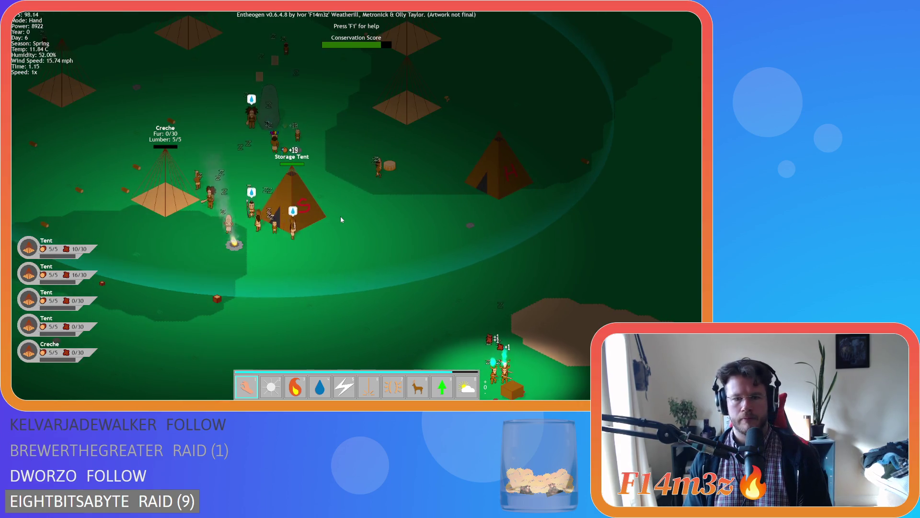
Step: Open the Camp overview and drag it to the top-left corner
{"action": "key", "text": "c"}
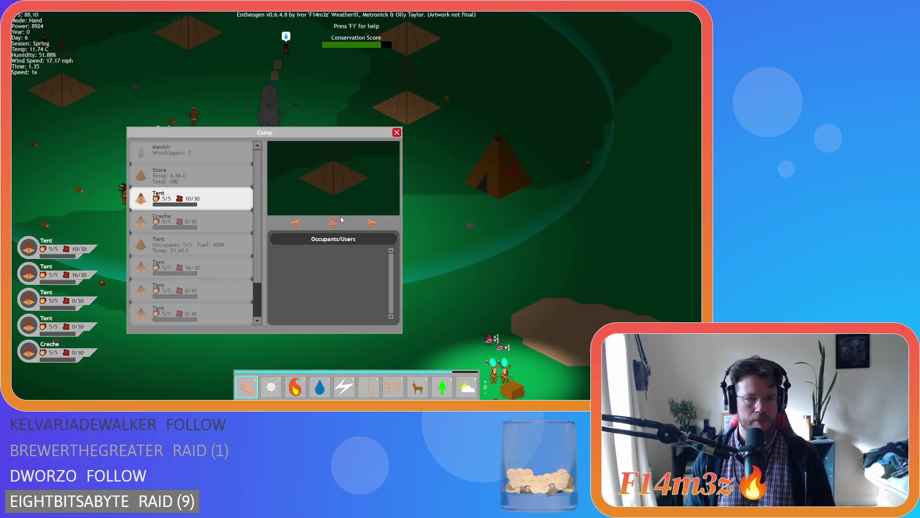
{"action": "key", "text": "a"}
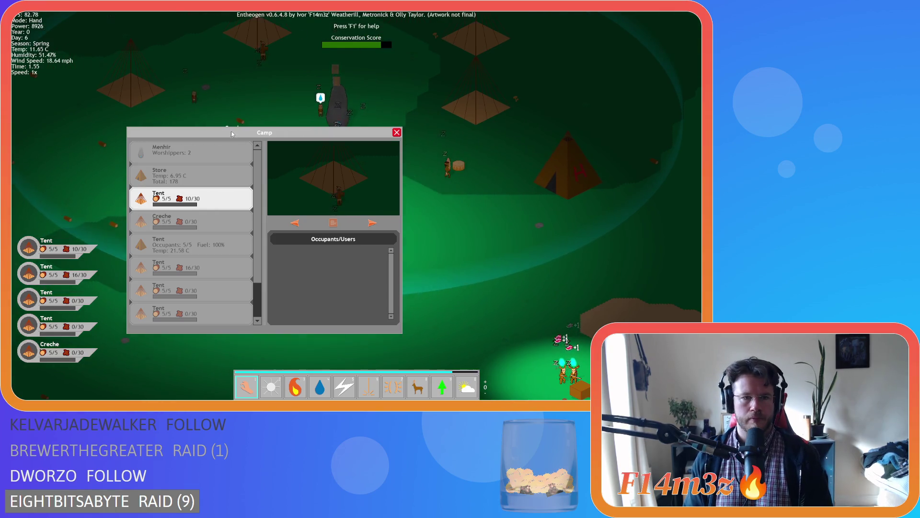
{"action": "left_click_drag", "start_coordinate": [229, 132], "coordinate": [132, 23]}
Step: Cast the Fire miracle on the Storage Tent and the neighbouring tent
{"action": "key", "text": "a"}
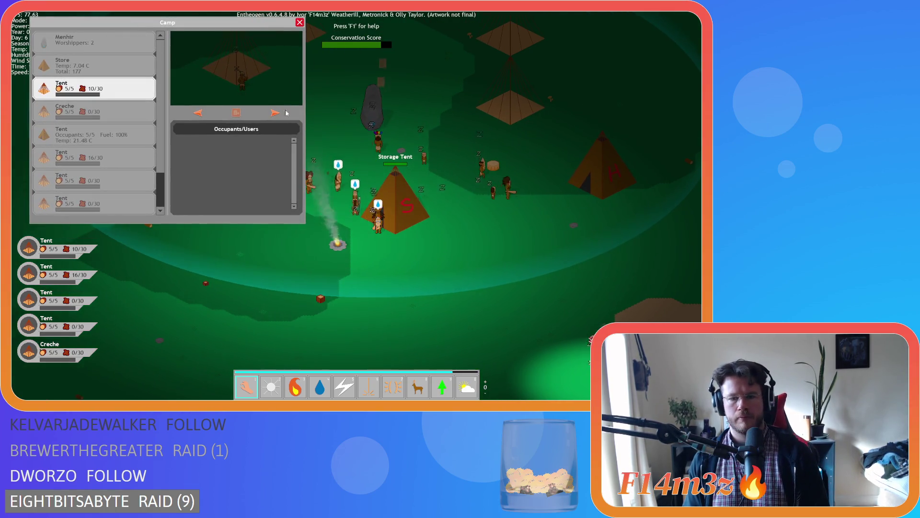
{"action": "key", "text": "3"}
{"action": "left_click", "coordinate": [441, 194]}
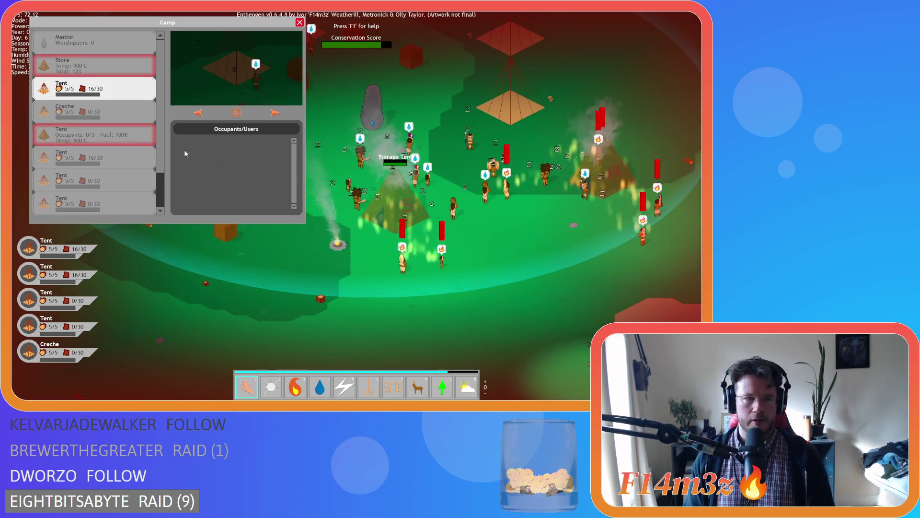
Step: Check the burning Store and Tent rows in the overview, then request to quit
{"action": "left_click", "coordinate": [361, 150]}
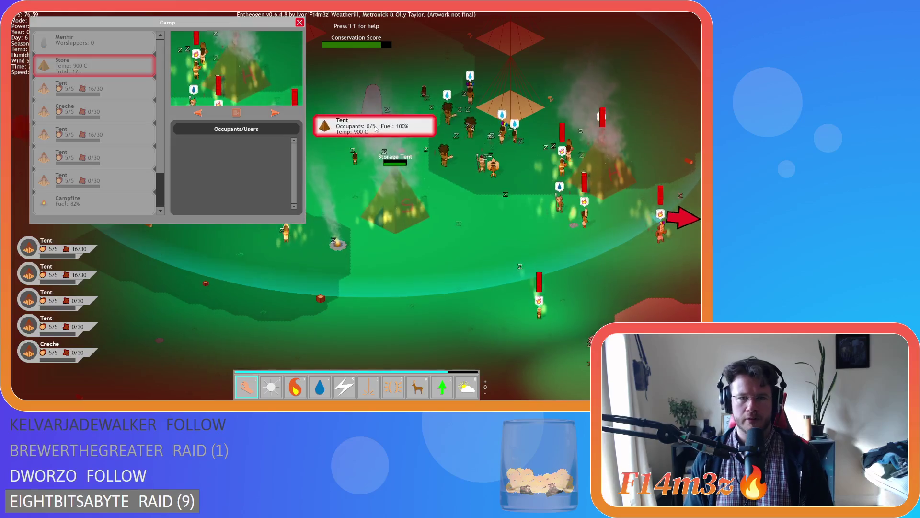
{"action": "left_click", "coordinate": [84, 70]}
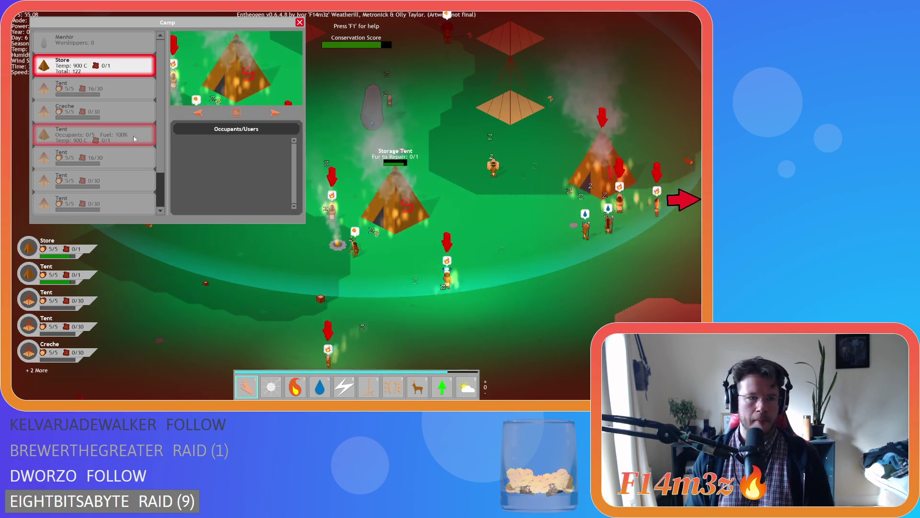
{"action": "left_click", "coordinate": [96, 135]}
{"action": "left_click", "coordinate": [127, 68]}
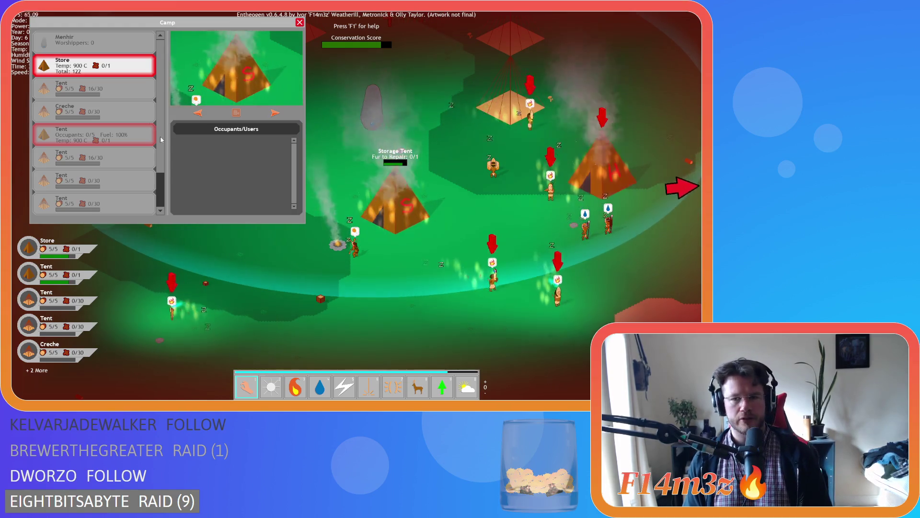
{"action": "scroll", "coordinate": [457, 187], "scroll_direction": "down", "scroll_amount": 5}
{"action": "scroll", "coordinate": [436, 189], "scroll_direction": "up", "scroll_amount": 4}
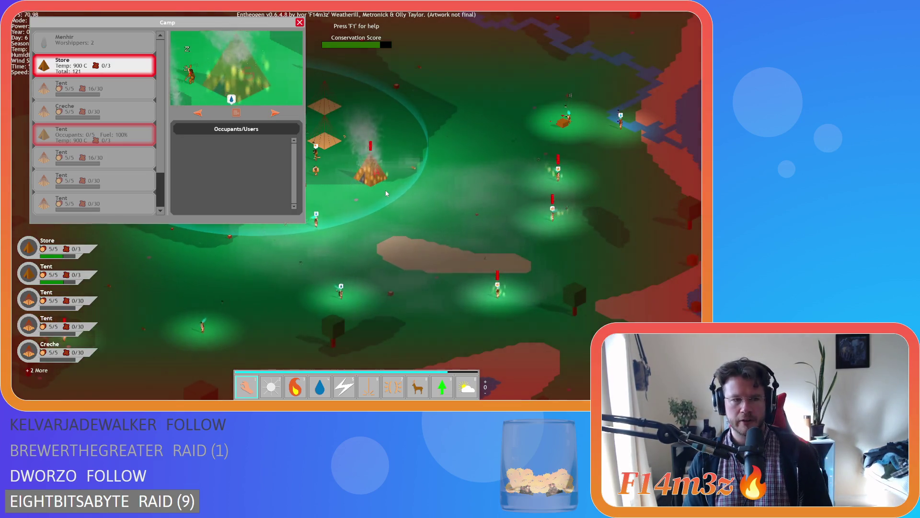
{"action": "key", "text": "a"}
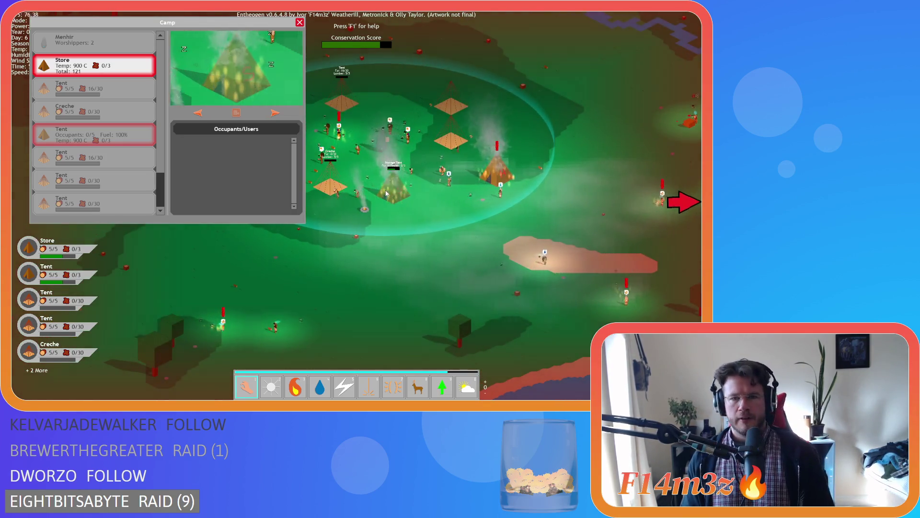
{"action": "key", "text": "Escape"}
{"action": "key", "text": "Escape"}
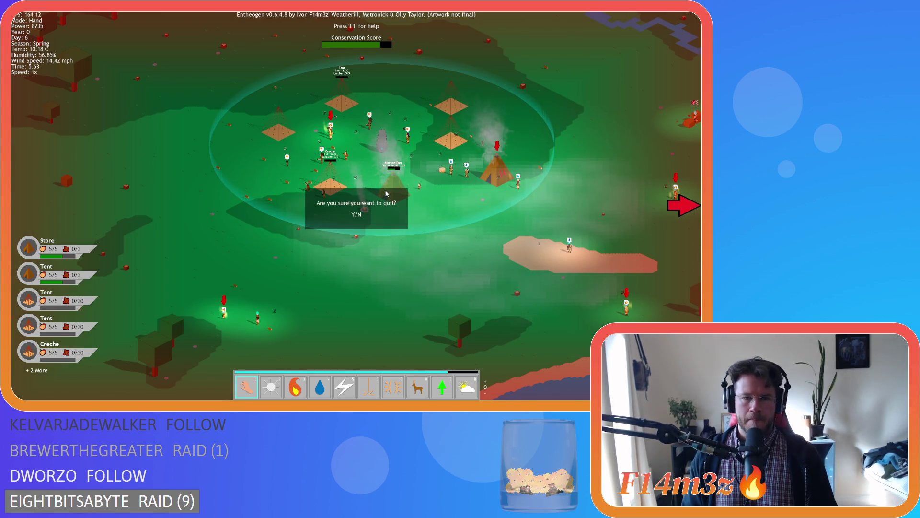
Step: Confirm quitting with Y, then collapse the Windows, UI, Sprites, Tribe, Camp and Scripts folders
{"action": "key", "text": "y"}
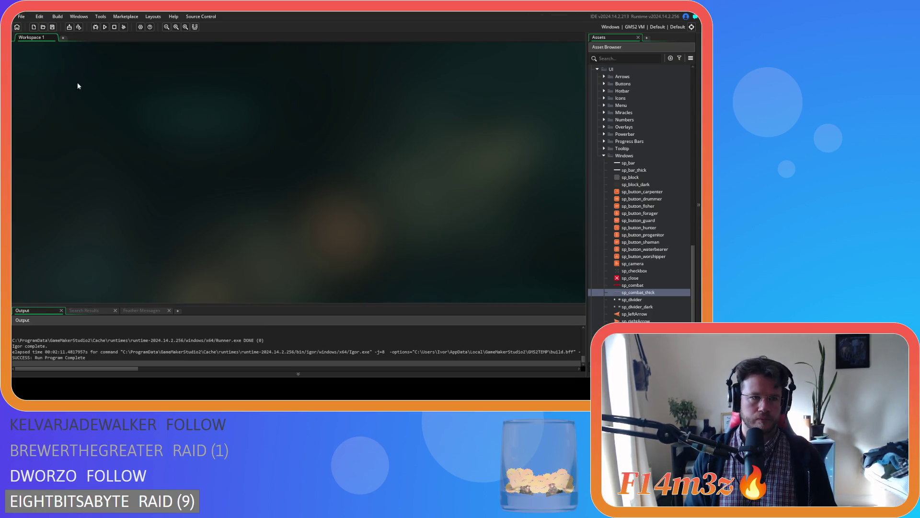
{"action": "left_click", "coordinate": [604, 155]}
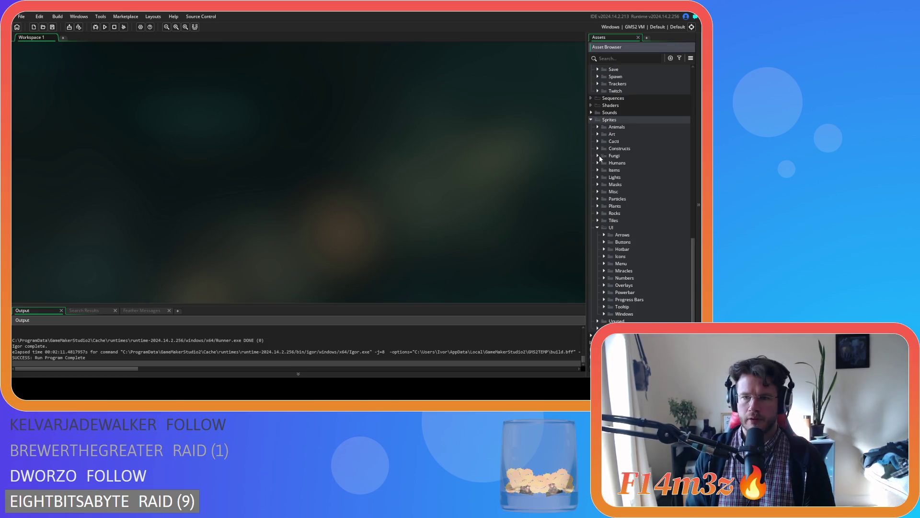
{"action": "left_click", "coordinate": [598, 228]}
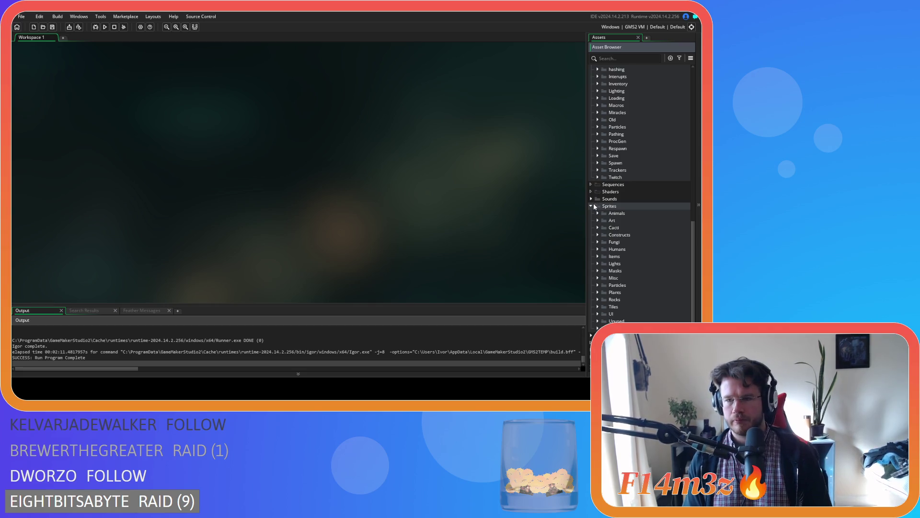
{"action": "left_click", "coordinate": [593, 205]}
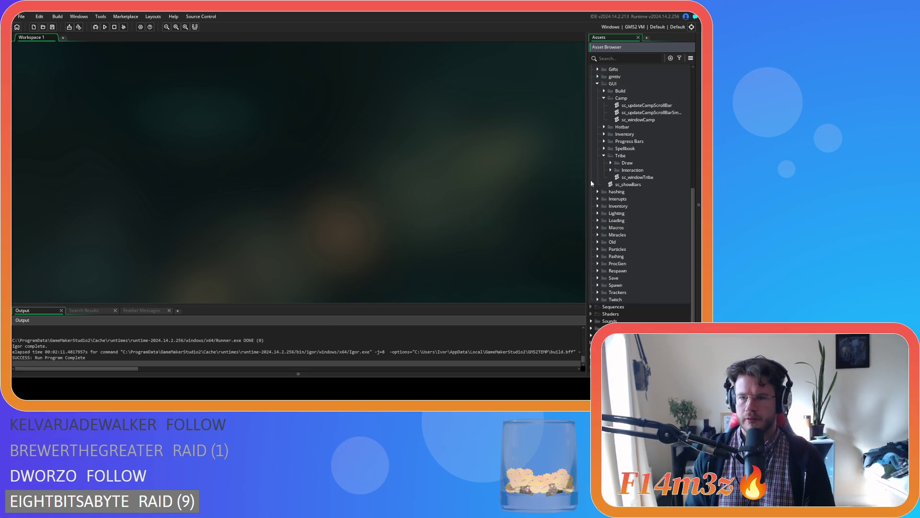
{"action": "left_click", "coordinate": [603, 156]}
{"action": "left_click", "coordinate": [604, 119]}
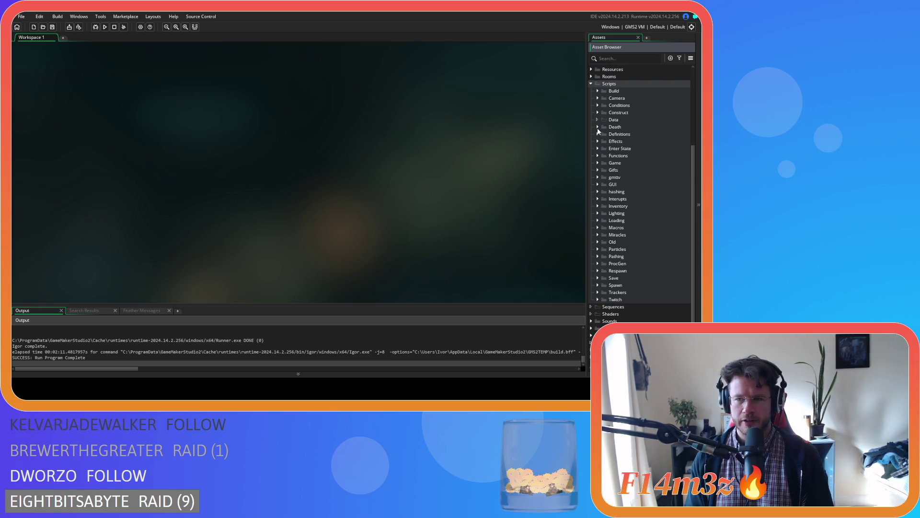
{"action": "left_click", "coordinate": [592, 89]}
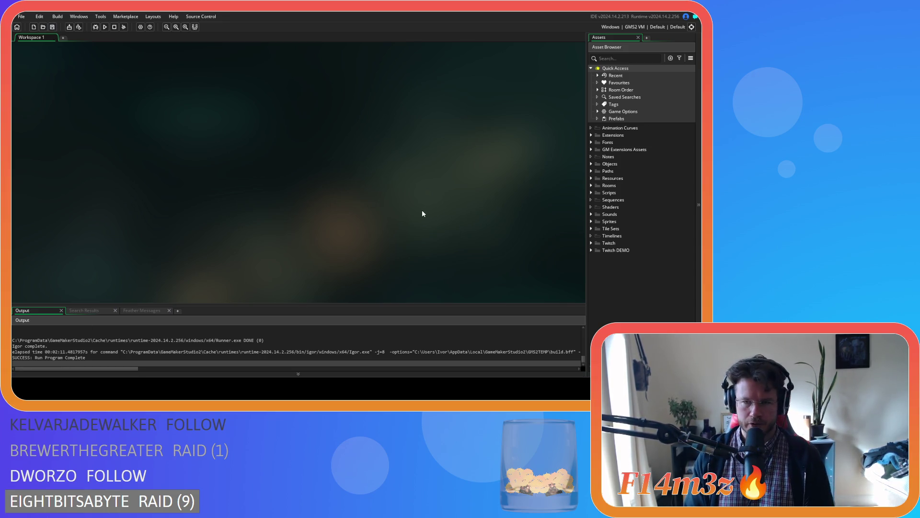
Step: Expand Objects, Animal and Human folders and select ob_human
{"action": "left_click", "coordinate": [591, 164]}
{"action": "left_click", "coordinate": [598, 171]}
{"action": "left_click", "coordinate": [604, 178]}
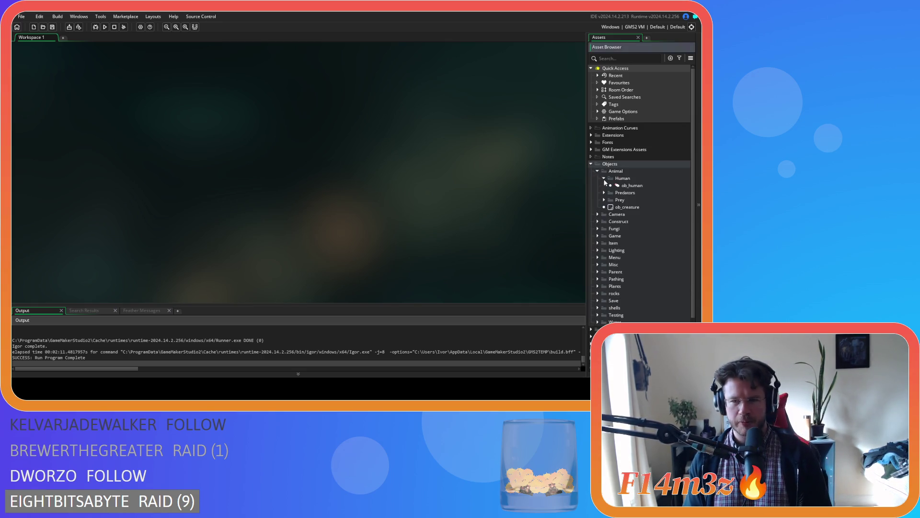
{"action": "left_click", "coordinate": [617, 187]}
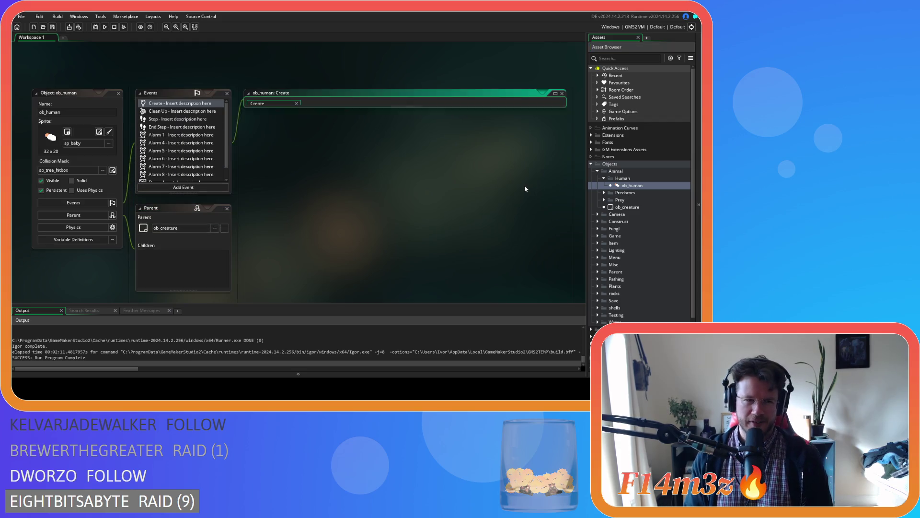
Step: Open the Draw End event code and select the commented 'Responding' lines 14–16
{"action": "scroll", "coordinate": [181, 158], "scroll_direction": "down", "scroll_amount": 1}
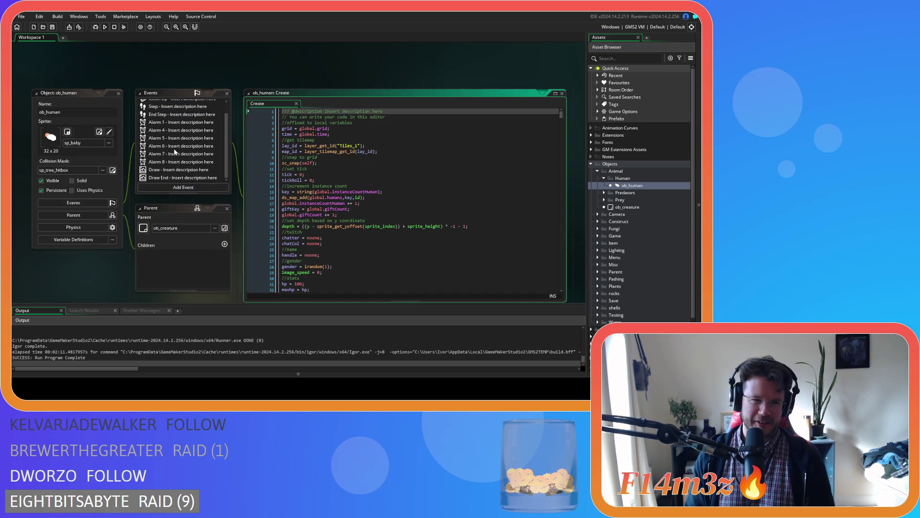
{"action": "left_click", "coordinate": [165, 179]}
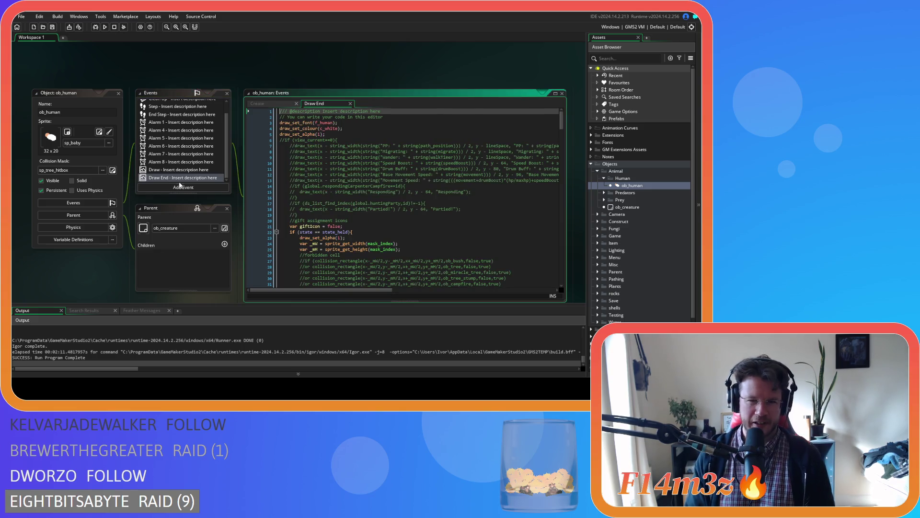
{"action": "scroll", "coordinate": [319, 204], "scroll_direction": "down", "scroll_amount": 20}
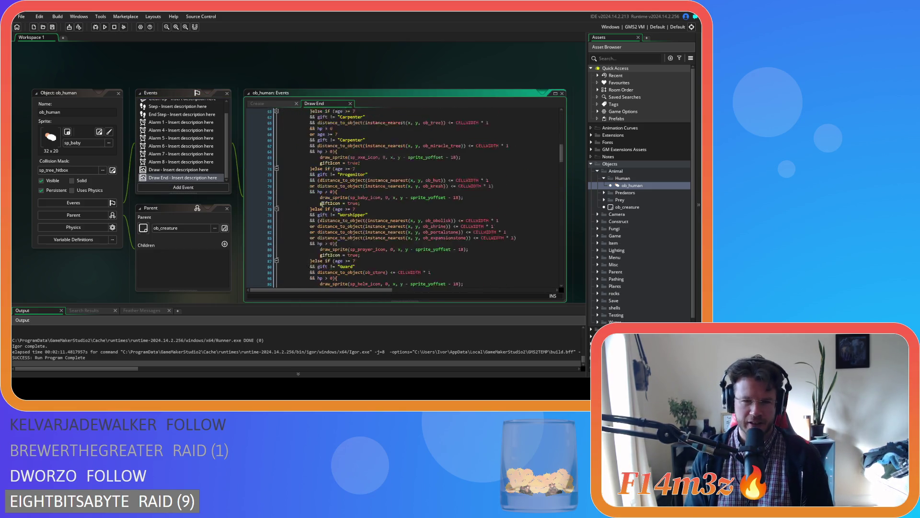
{"action": "scroll", "coordinate": [326, 204], "scroll_direction": "down", "scroll_amount": 5}
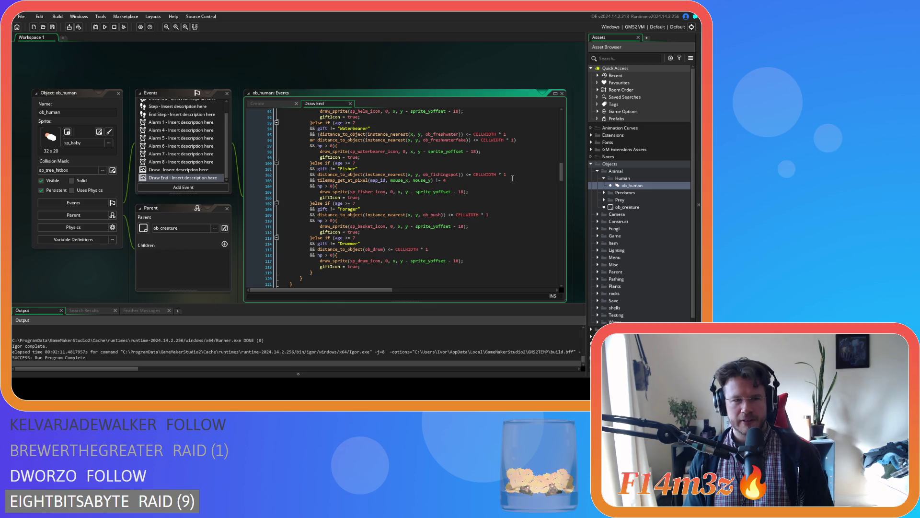
{"action": "mouse_move", "coordinate": [562, 175]}
{"action": "left_mouse_down"}
{"action": "mouse_move", "coordinate": [561, 243]}
{"action": "mouse_move", "coordinate": [545, 188]}
{"action": "mouse_move", "coordinate": [538, 240]}
{"action": "mouse_move", "coordinate": [540, 115]}
{"action": "left_mouse_up"}
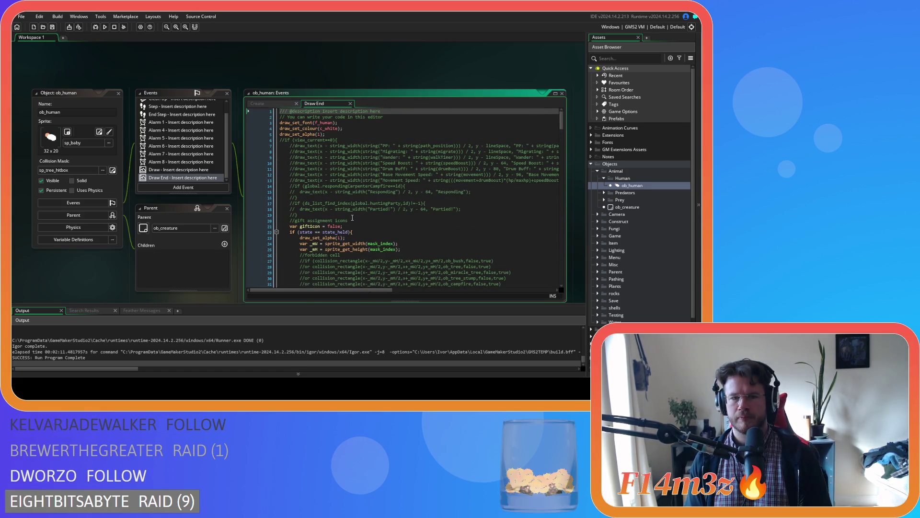
{"action": "left_click_drag", "start_coordinate": [298, 198], "coordinate": [290, 185]}
Step: Uncomment lines 14–16 and move the opening brace onto its own line
{"action": "key", "text": "ctrl+shift+k"}
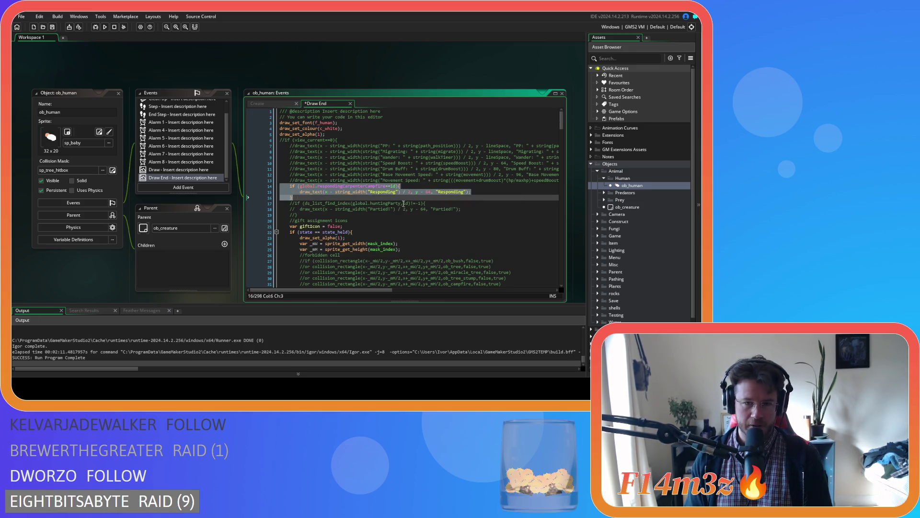
{"action": "left_click", "coordinate": [411, 198]}
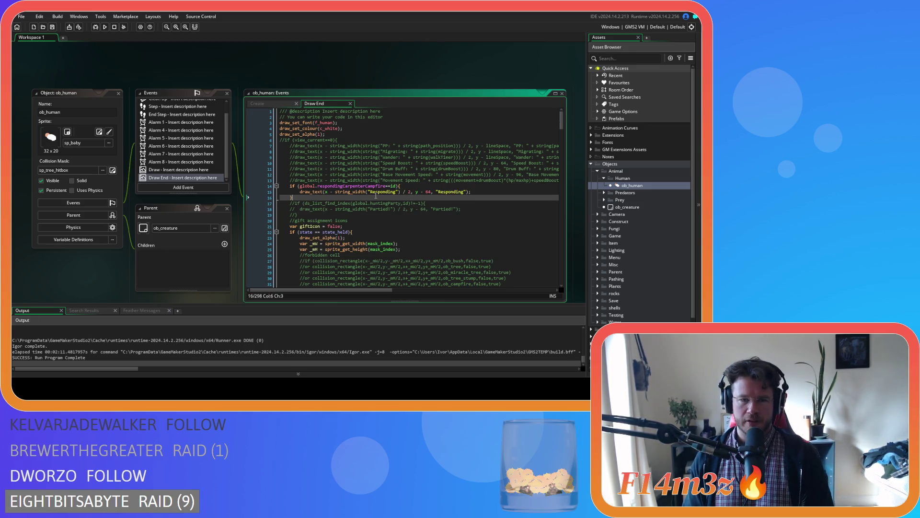
{"action": "left_click", "coordinate": [397, 186]}
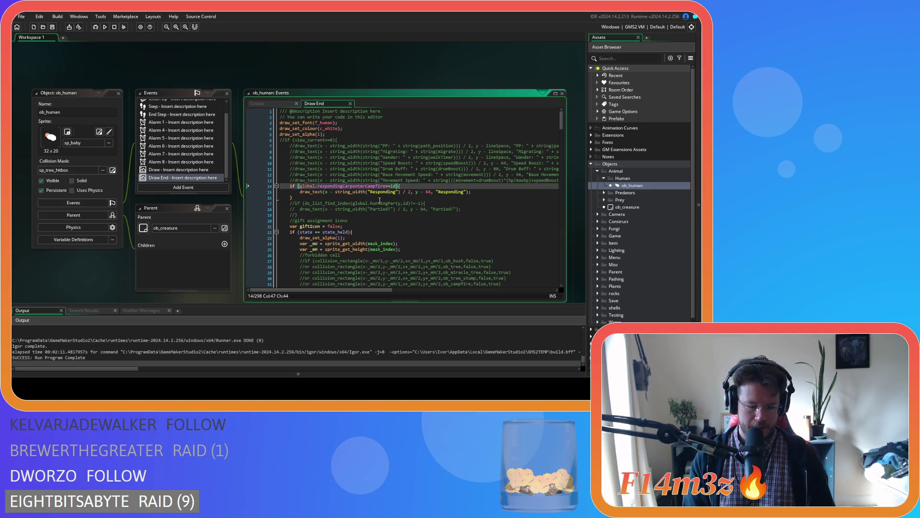
{"action": "key", "text": "Return"}
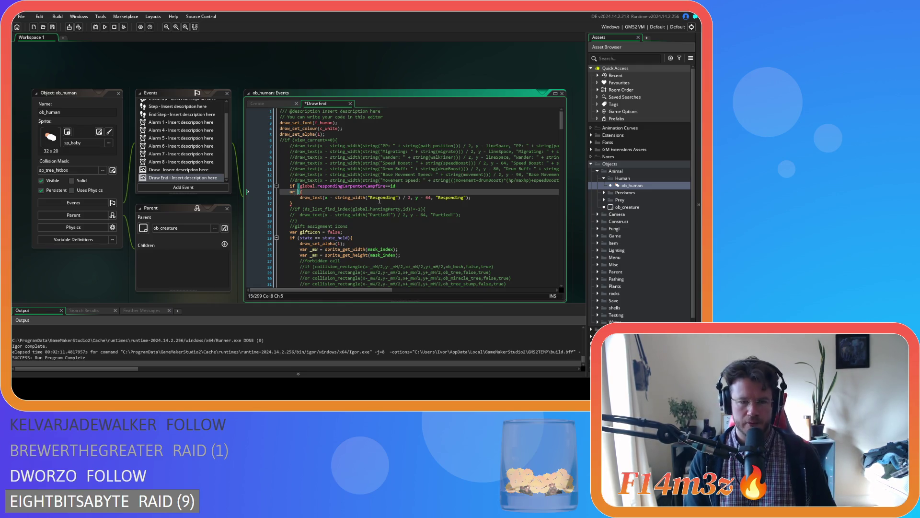
Step: Complete the condition as global.respondingCarpenterStoreFirewood==id using autocomplete
{"action": "key", "text": "BackSpace"}
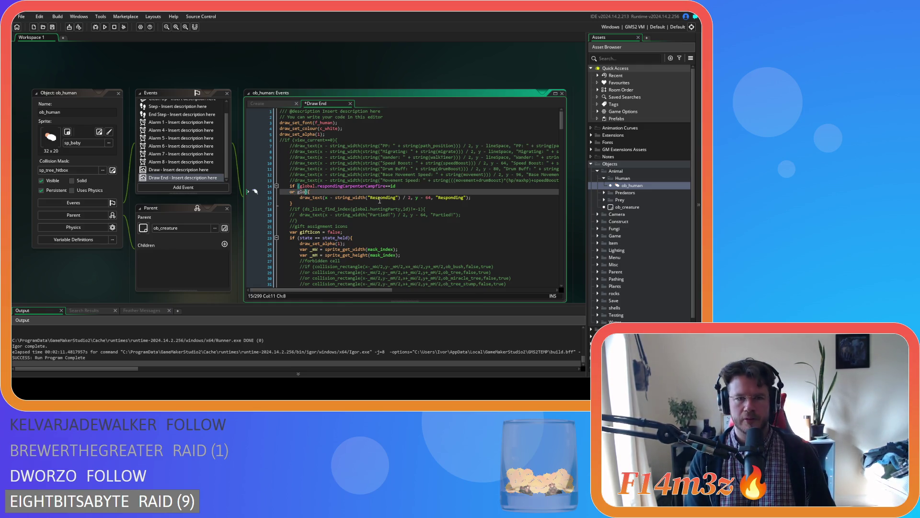
{"action": "type", "text": "bal.respon"}
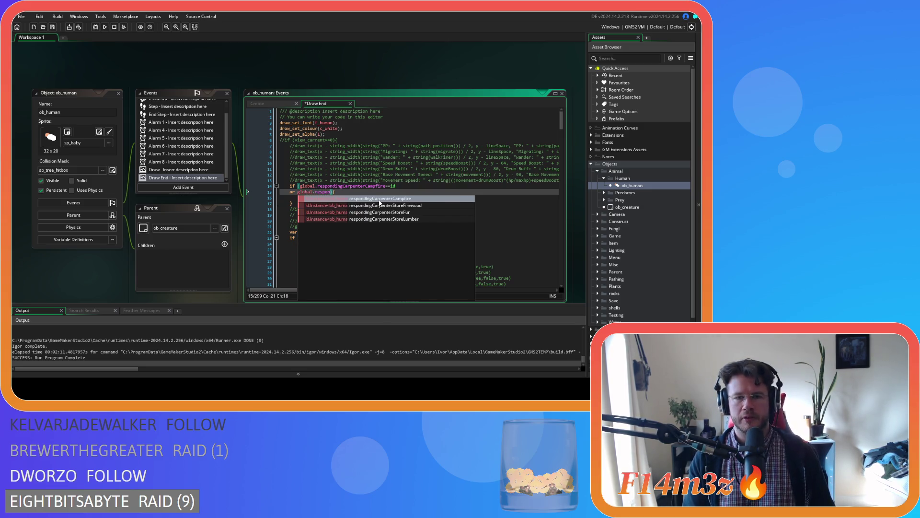
{"action": "left_click", "coordinate": [382, 206]}
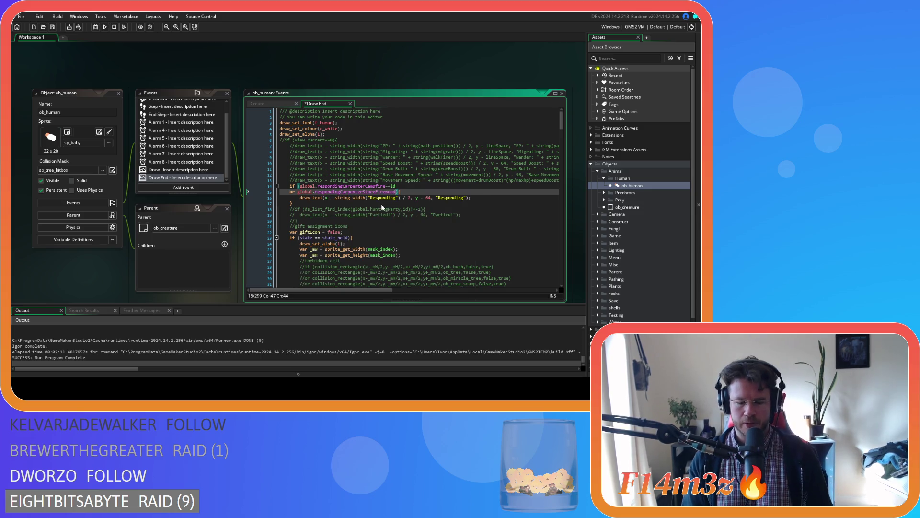
{"action": "type", "text": "==id"}
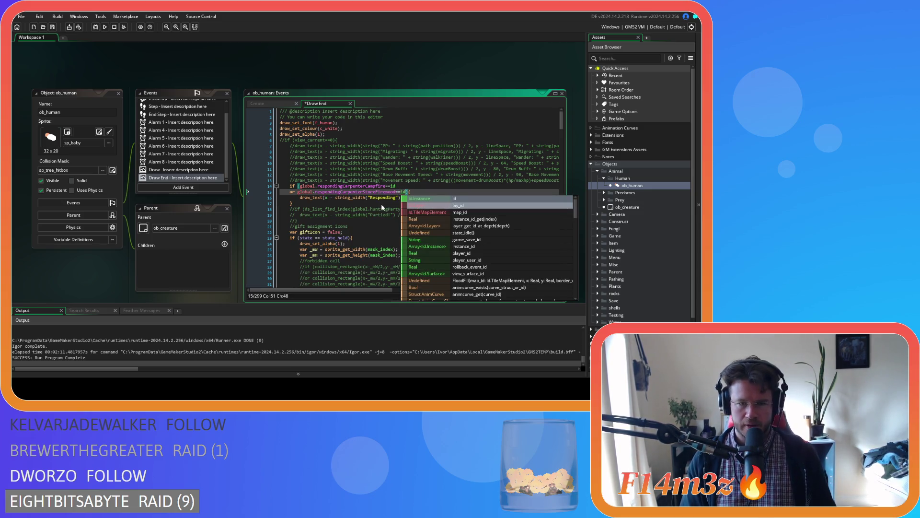
Step: Add 'or global.respondingCarpenterStoreFur' and 'or global.respondingCarpenterStoreLumber' condition lines
{"action": "key", "text": "Return"}
{"action": "type", "text": "or g"}
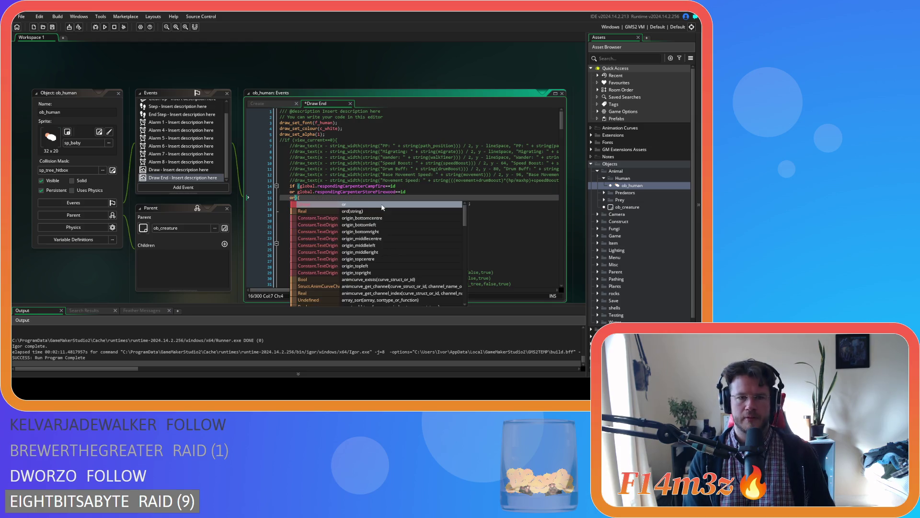
{"action": "type", "text": "lobal.resp"}
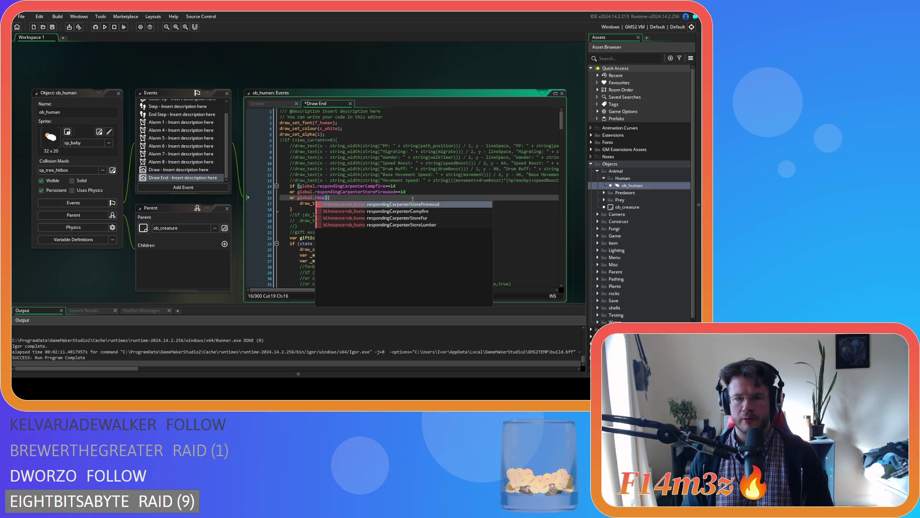
{"action": "left_click", "coordinate": [441, 218]}
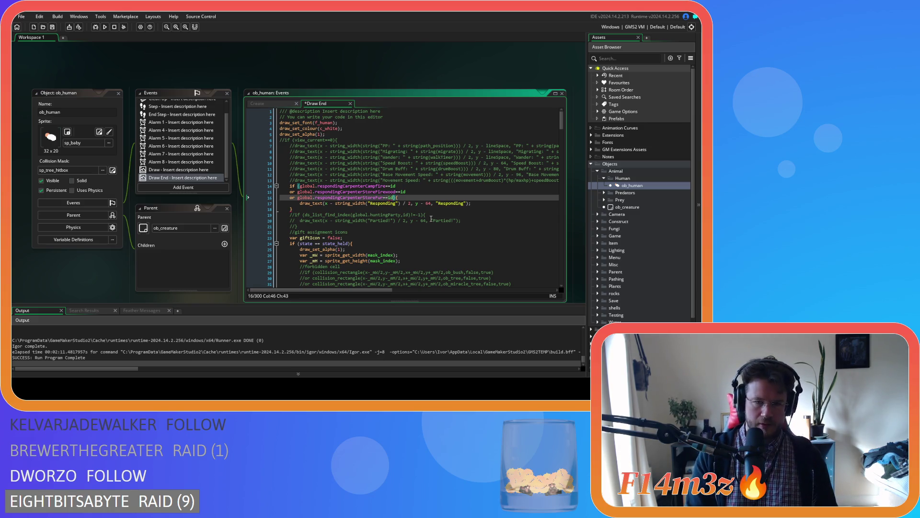
{"action": "type", "text": "or global.r"}
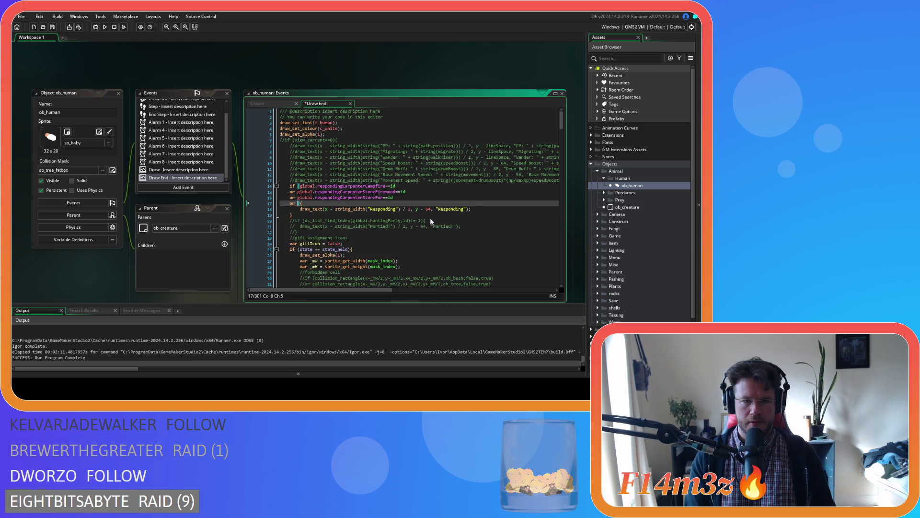
{"action": "type", "text": "esp"}
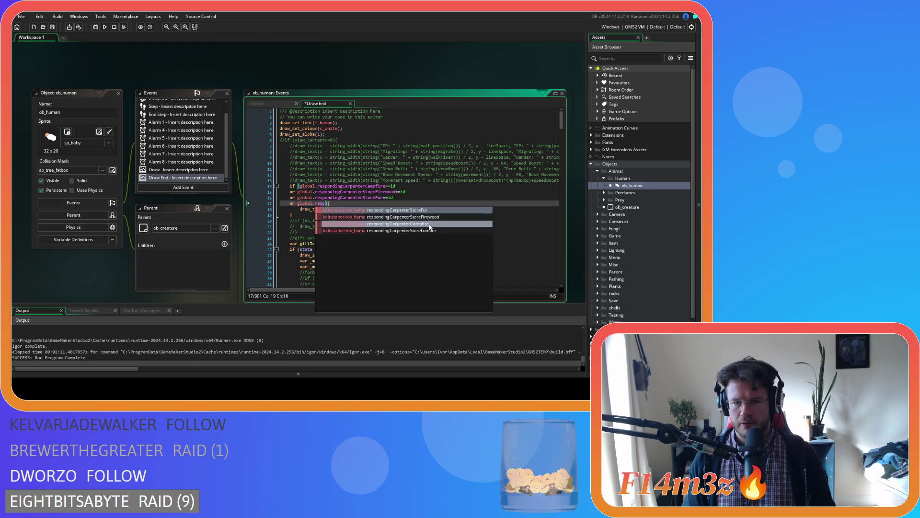
{"action": "left_click", "coordinate": [422, 231]}
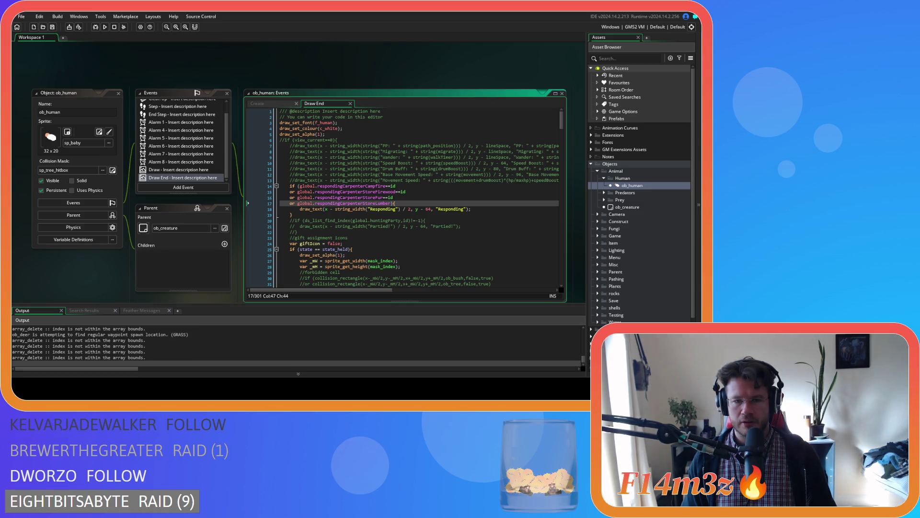
Step: Switch to the running game and zoom out over the map, then back in on the camp
{"action": "key", "text": "alt+Tab"}
{"action": "scroll", "coordinate": [312, 236], "scroll_direction": "down", "scroll_amount": 5}
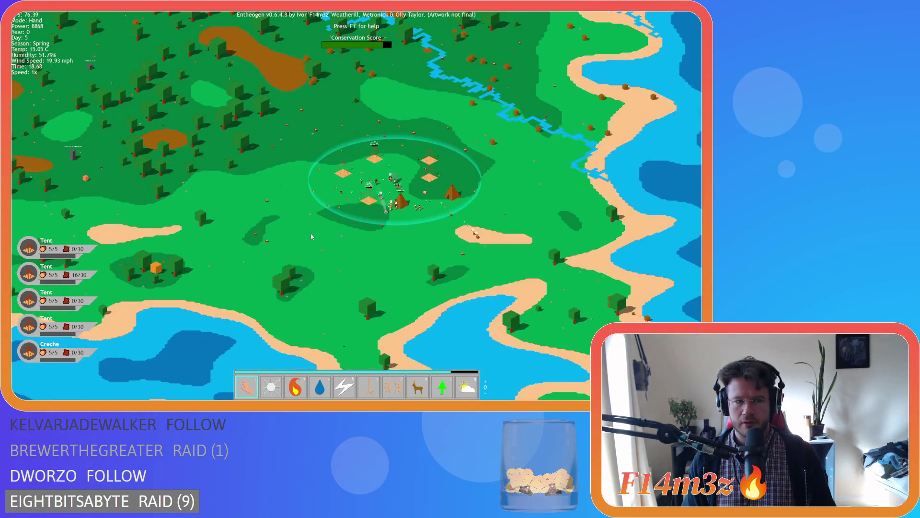
{"action": "scroll", "coordinate": [342, 244], "scroll_direction": "up", "scroll_amount": 5}
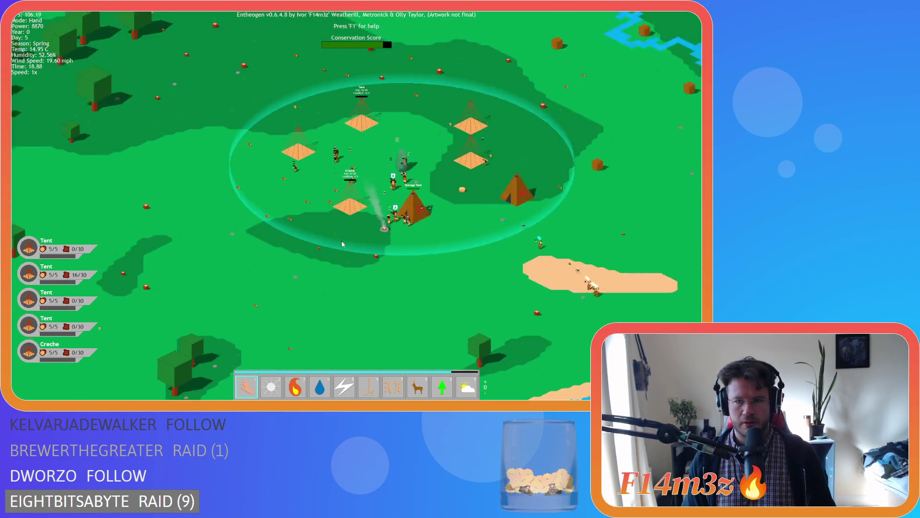
{"action": "scroll", "coordinate": [342, 244], "scroll_direction": "up", "scroll_amount": 3}
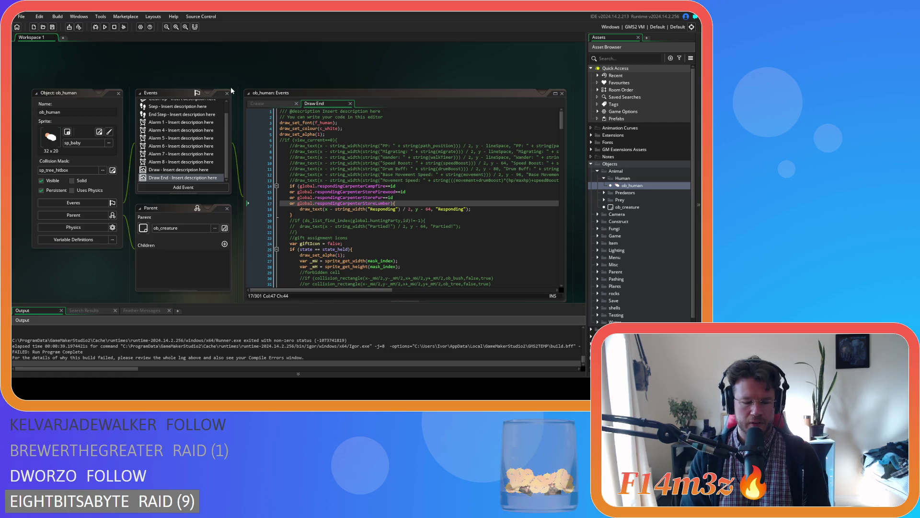
Step: Rebuild with F5 and launch Entheogen to its title screen
{"action": "key", "text": "F5"}
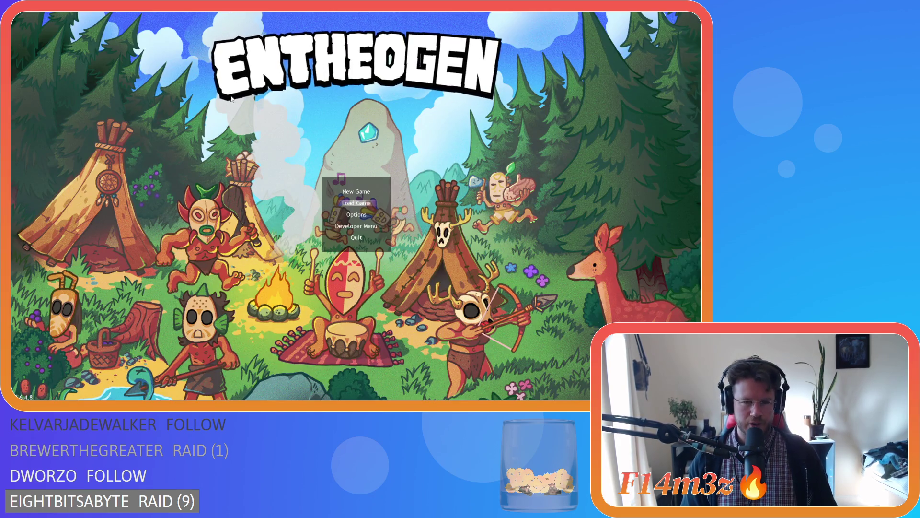
Step: Choose New Game from the main menu to generate a fresh world
{"action": "key", "text": "Return"}
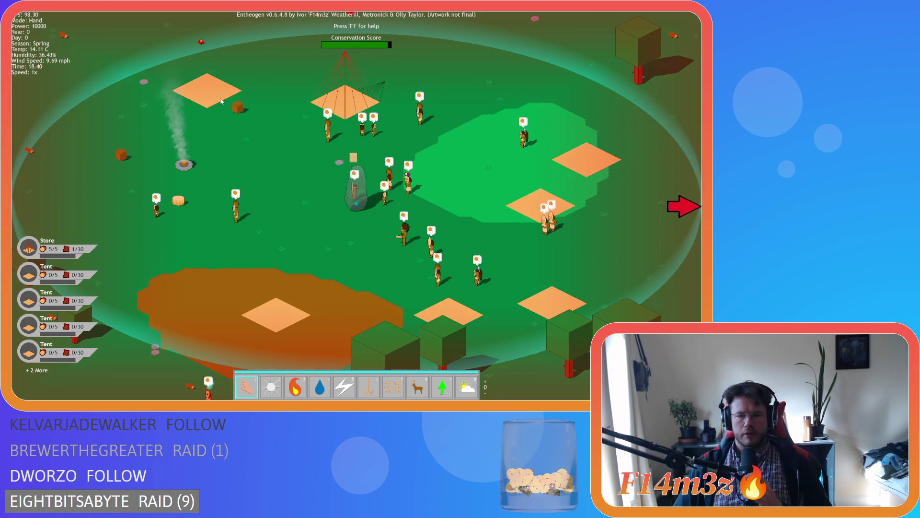
Step: Pan and zoom around the new village to find the campfire
{"action": "key", "text": "d"}
{"action": "scroll", "coordinate": [292, 167], "scroll_direction": "down", "scroll_amount": 5}
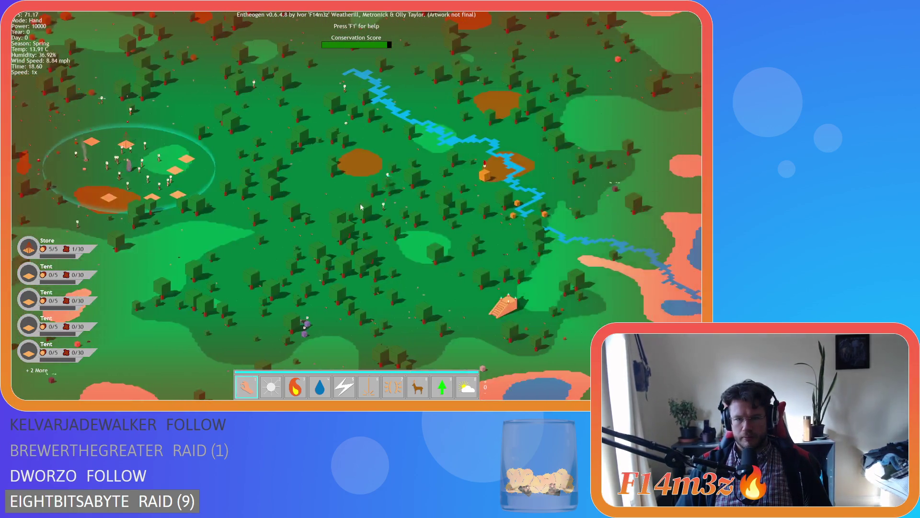
{"action": "scroll", "coordinate": [385, 158], "scroll_direction": "up", "scroll_amount": 5}
{"action": "key", "text": "a"}
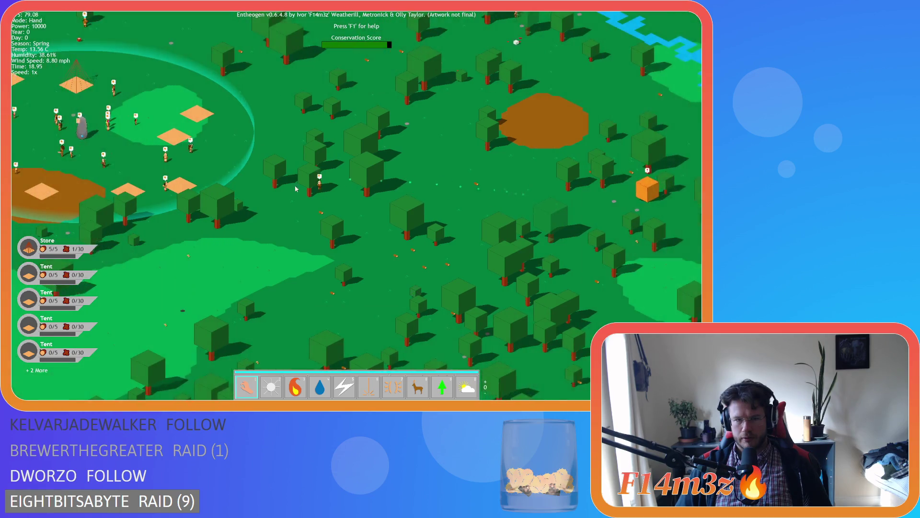
{"action": "scroll", "coordinate": [264, 169], "scroll_direction": "up", "scroll_amount": 3}
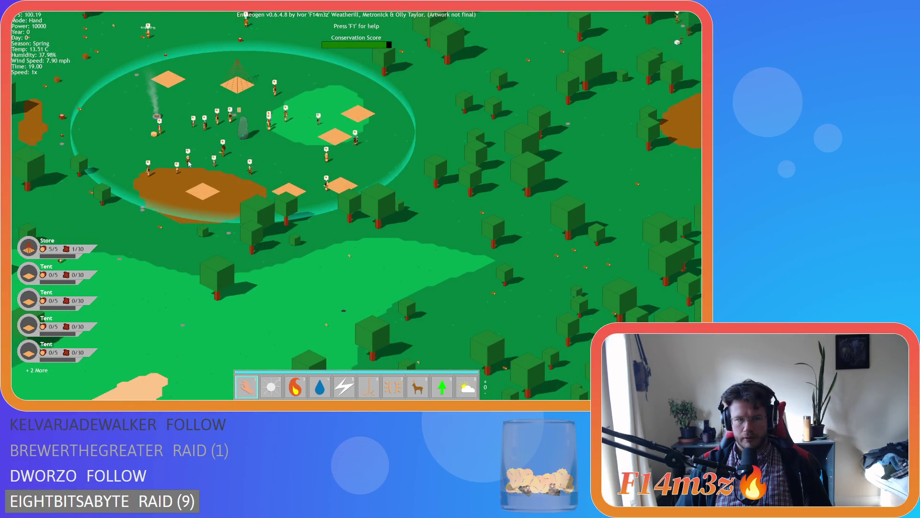
{"action": "scroll", "coordinate": [264, 169], "scroll_direction": "up", "scroll_amount": 2}
{"action": "scroll", "coordinate": [264, 169], "scroll_direction": "down", "scroll_amount": 3}
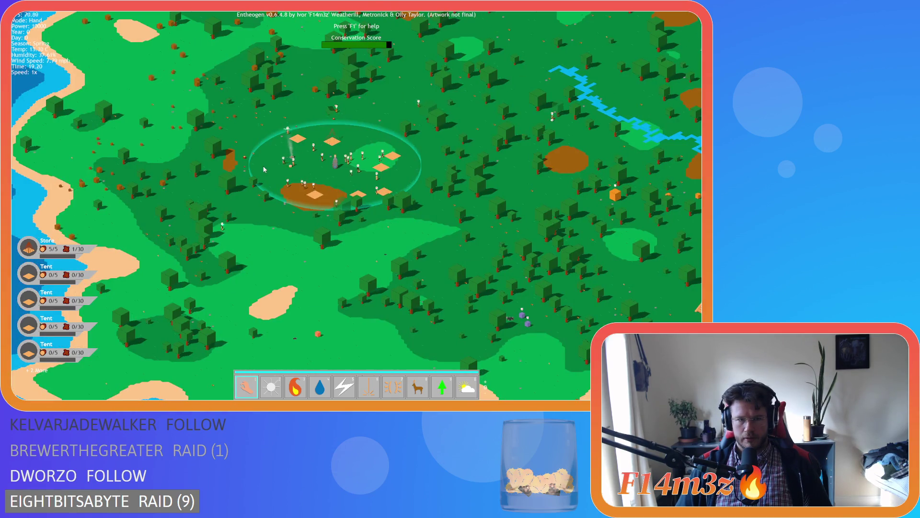
{"action": "scroll", "coordinate": [245, 193], "scroll_direction": "up", "scroll_amount": 3}
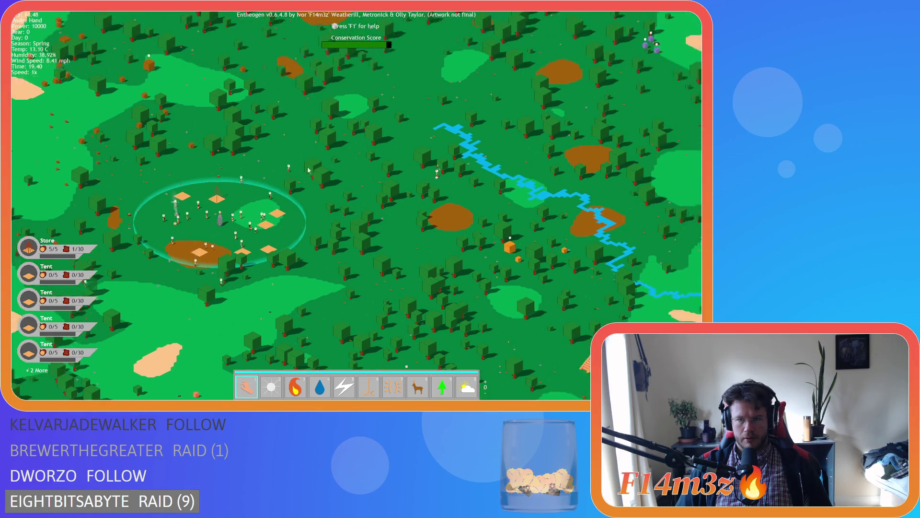
{"action": "scroll", "coordinate": [245, 193], "scroll_direction": "up", "scroll_amount": 5}
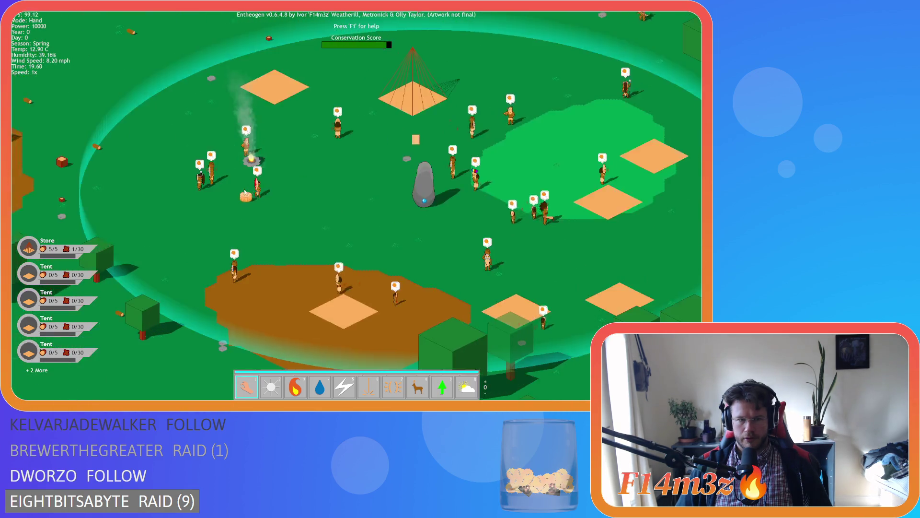
{"action": "scroll", "coordinate": [334, 263], "scroll_direction": "down", "scroll_amount": 4}
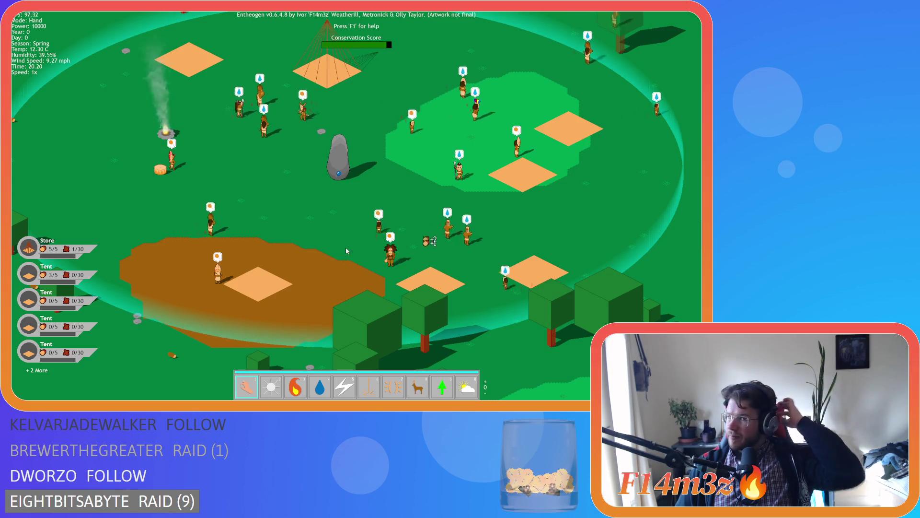
{"action": "key", "text": "d"}
Step: Douse the campfire with the Water power, then return to hand mode
{"action": "key", "text": "3"}
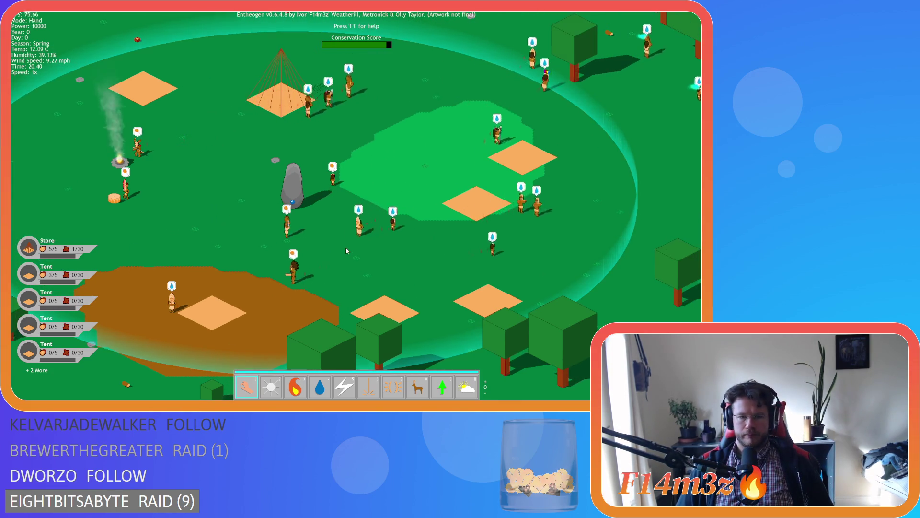
{"action": "key", "text": "4"}
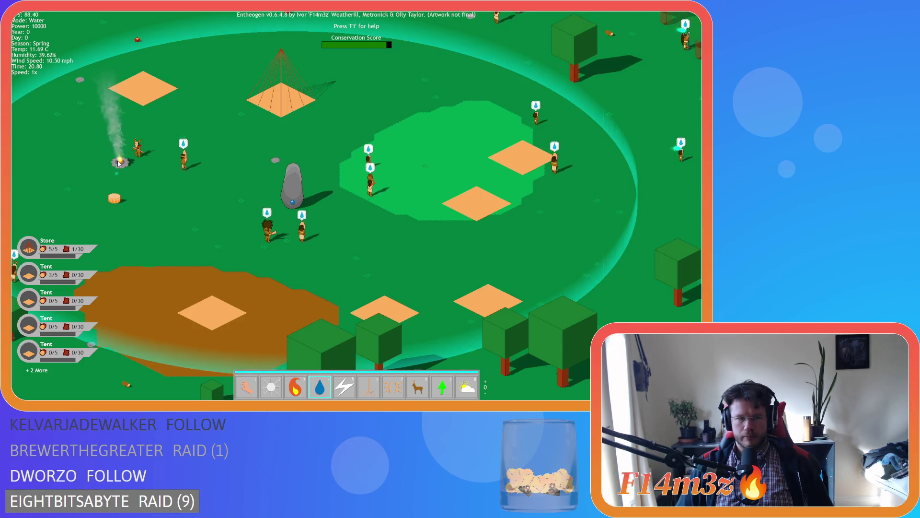
{"action": "left_click", "coordinate": [119, 161]}
{"action": "key", "text": "1"}
Step: Pan the view out along the river beside the village
{"action": "scroll", "coordinate": [212, 229], "scroll_direction": "down", "scroll_amount": 3}
{"action": "key", "text": "d"}
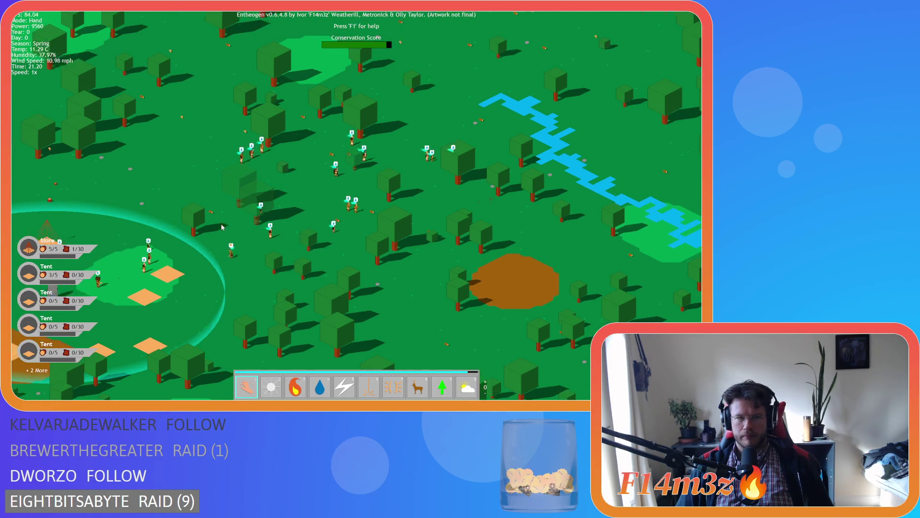
{"action": "key", "text": "a"}
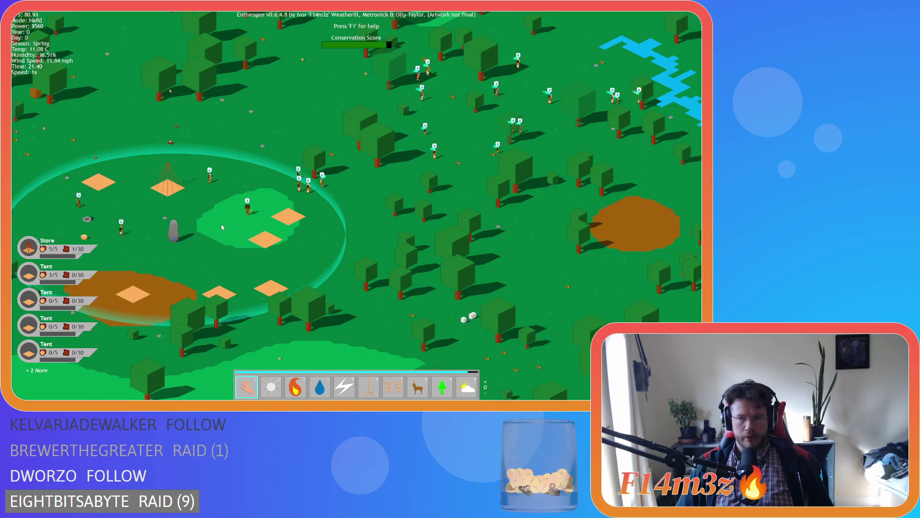
{"action": "key", "text": "w"}
{"action": "key", "text": "d"}
{"action": "scroll", "coordinate": [361, 238], "scroll_direction": "up", "scroll_amount": 5}
{"action": "key", "text": "d"}
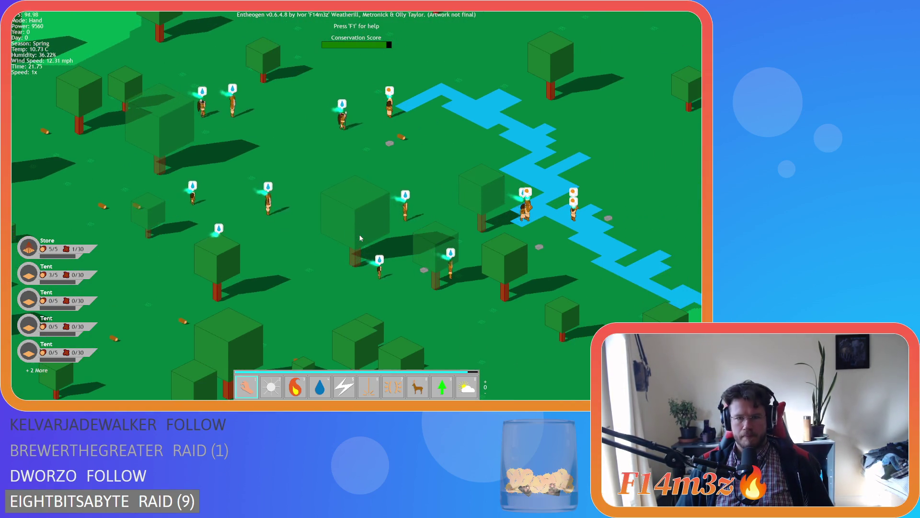
{"action": "key", "text": "d"}
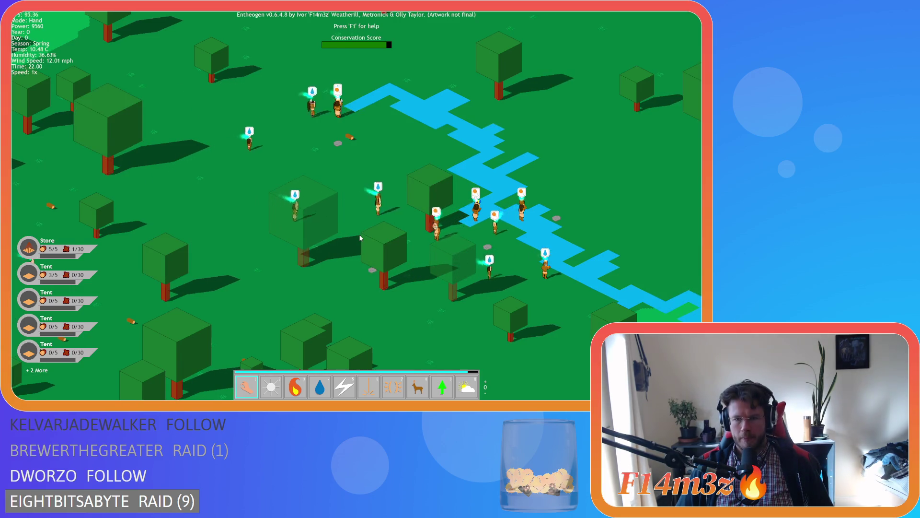
{"action": "key", "text": "d"}
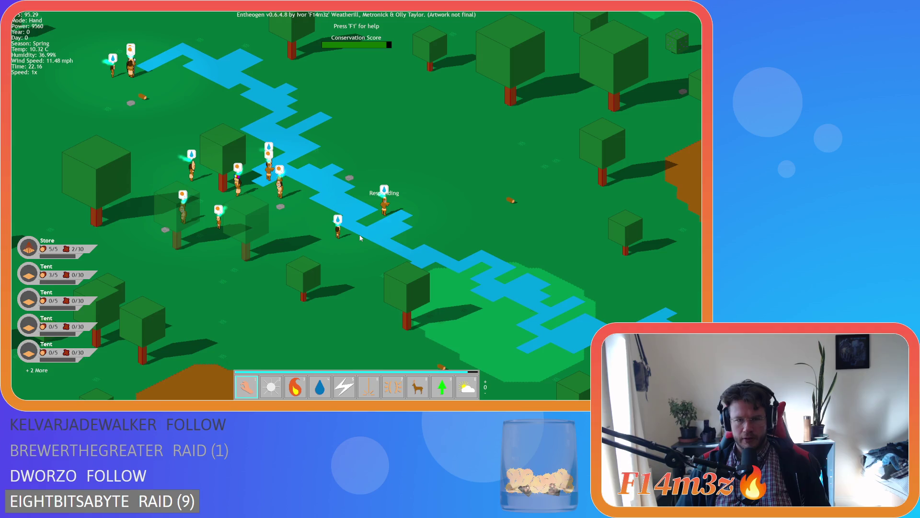
Step: Quicksave with F5, quickload with F9, then quit the game with Escape and Y
{"action": "key", "text": "F5"}
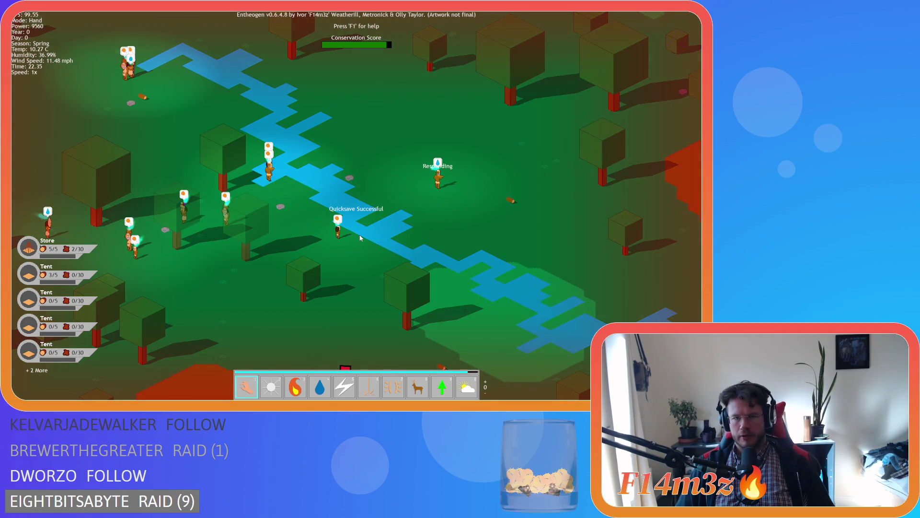
{"action": "key", "text": "F9"}
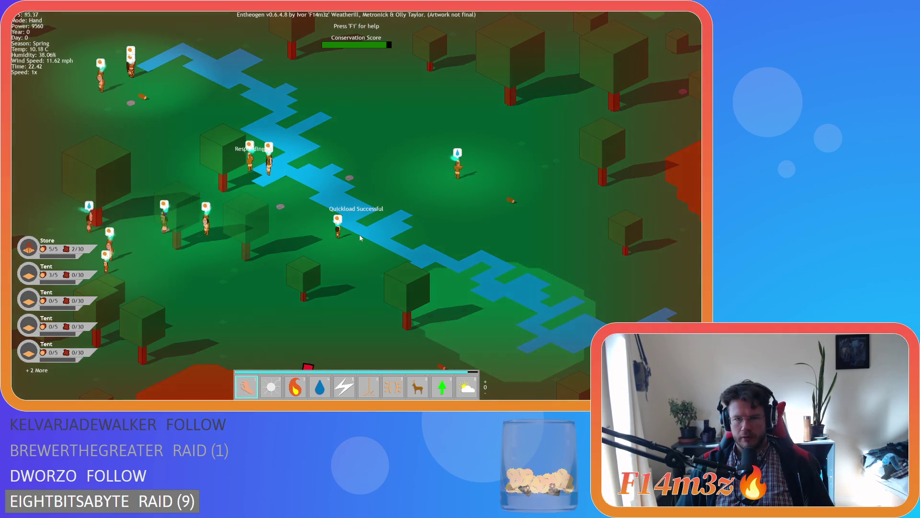
{"action": "key", "text": "w"}
{"action": "key", "text": "a"}
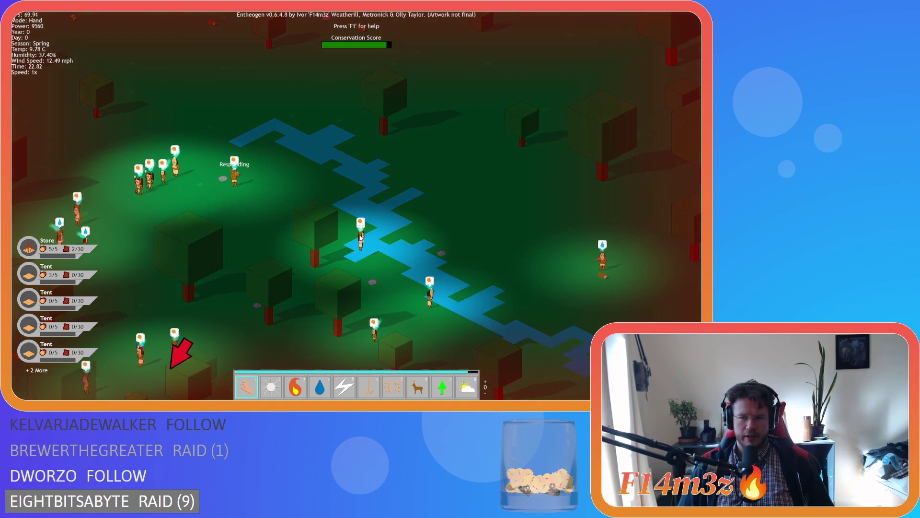
{"action": "key", "text": "a"}
{"action": "key", "text": "Escape"}
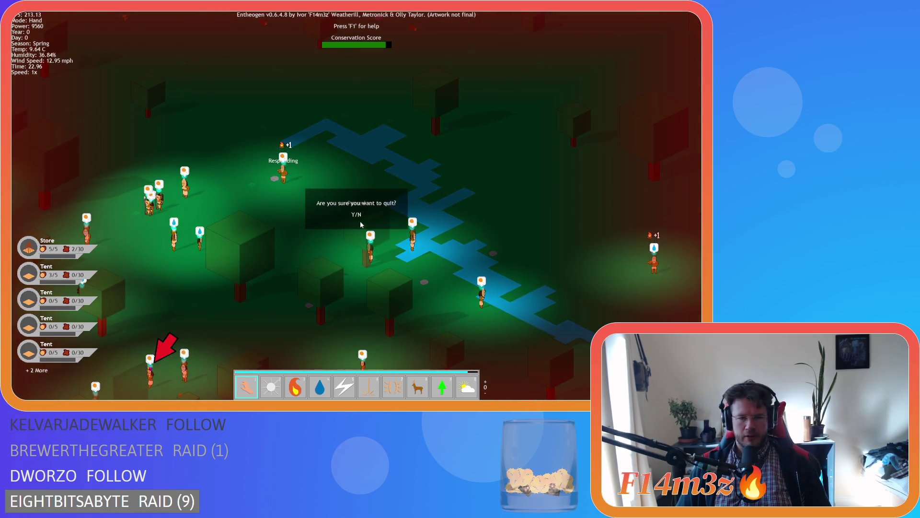
{"action": "key", "text": "y"}
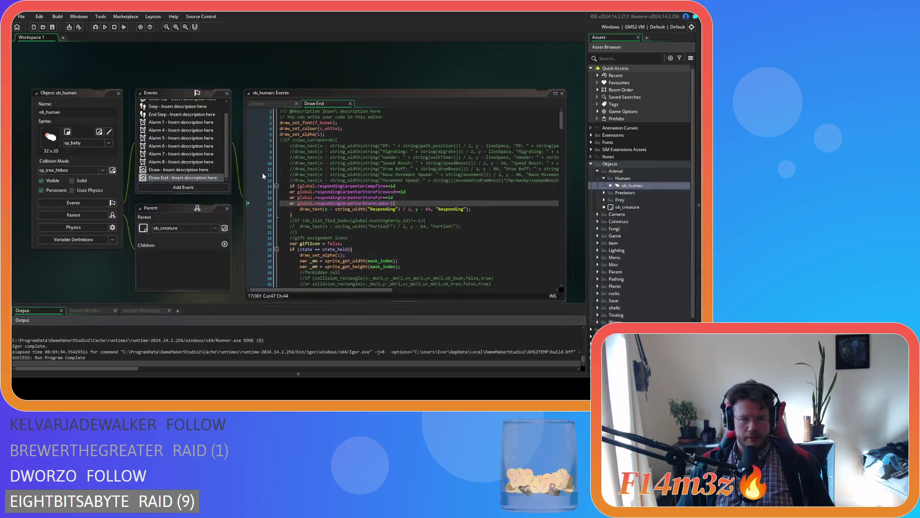
Step: Close every ob_human editor via Windows > Close All and collapse the Human folder
{"action": "right_click", "coordinate": [115, 72]}
{"action": "mouse_move", "coordinate": [127, 83]}
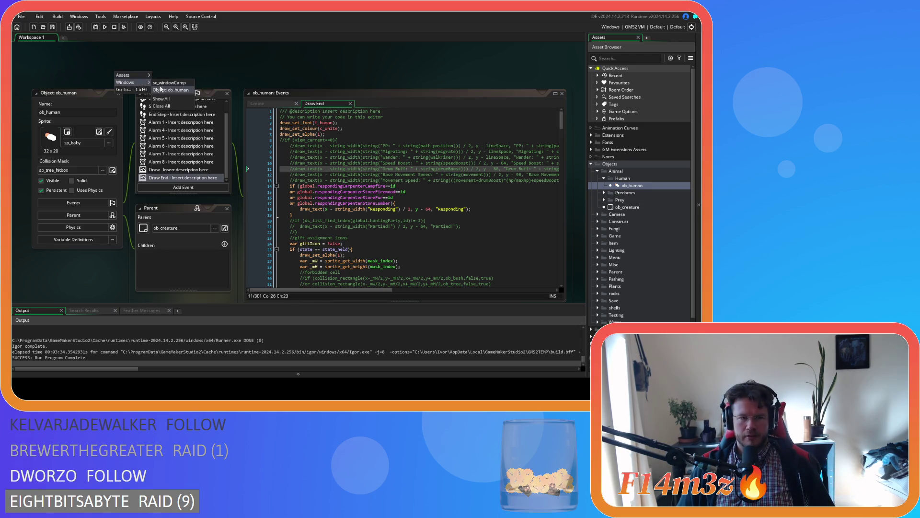
{"action": "left_click", "coordinate": [108, 61]}
{"action": "right_click", "coordinate": [163, 69]}
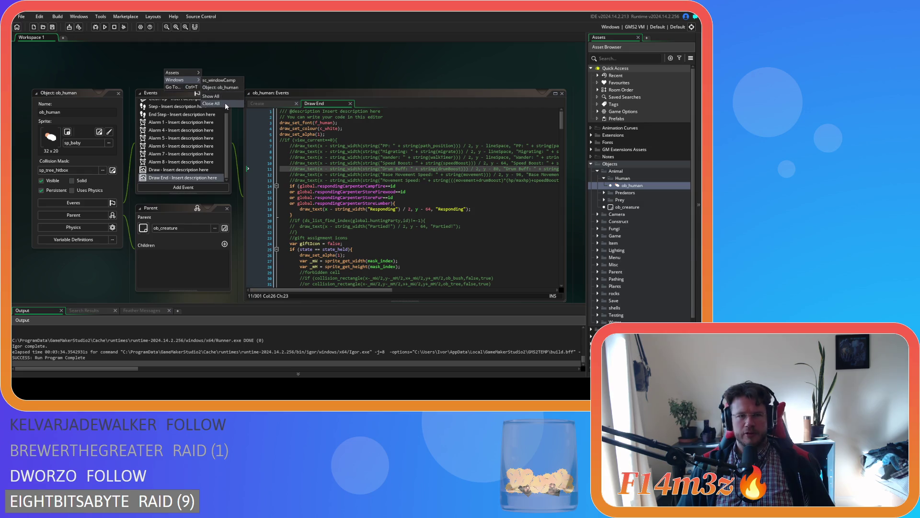
{"action": "left_click", "coordinate": [225, 103]}
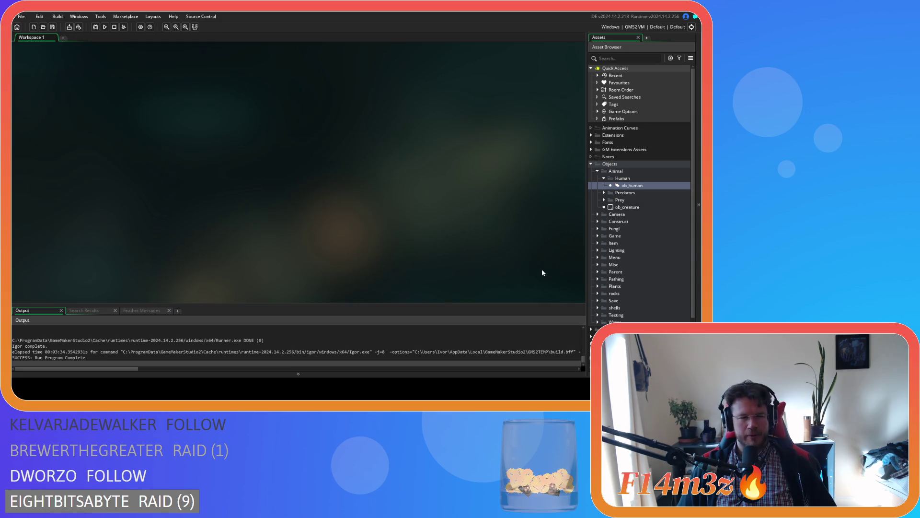
{"action": "left_click", "coordinate": [603, 177]}
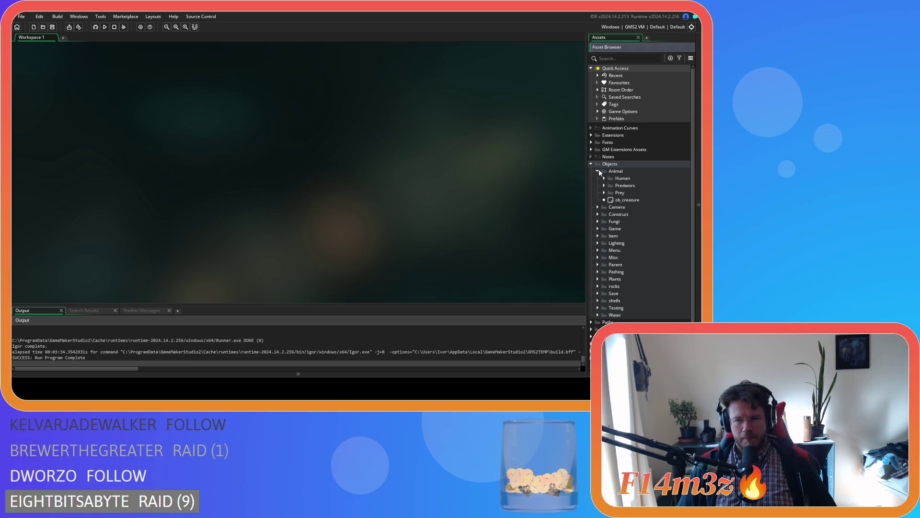
Step: Fold the Animal and Objects folders back up in the asset tree
{"action": "left_click", "coordinate": [595, 171]}
{"action": "left_click", "coordinate": [592, 163]}
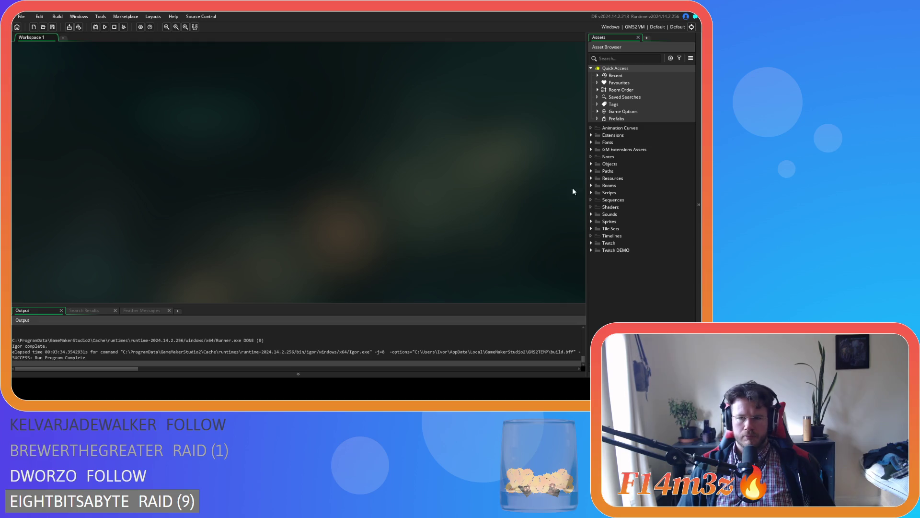
Step: Browse the Objects and Save folders in the asset tree
{"action": "left_click", "coordinate": [592, 163]}
{"action": "left_click", "coordinate": [598, 265]}
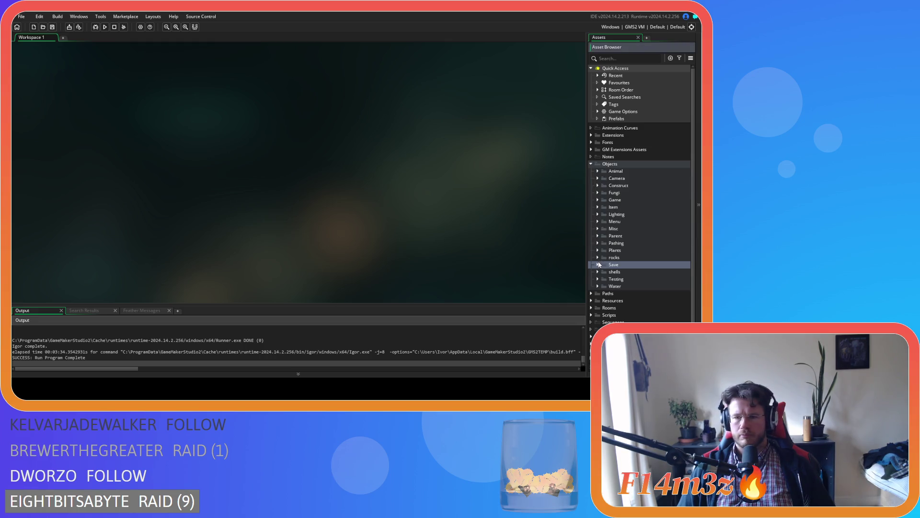
{"action": "left_click", "coordinate": [591, 164]}
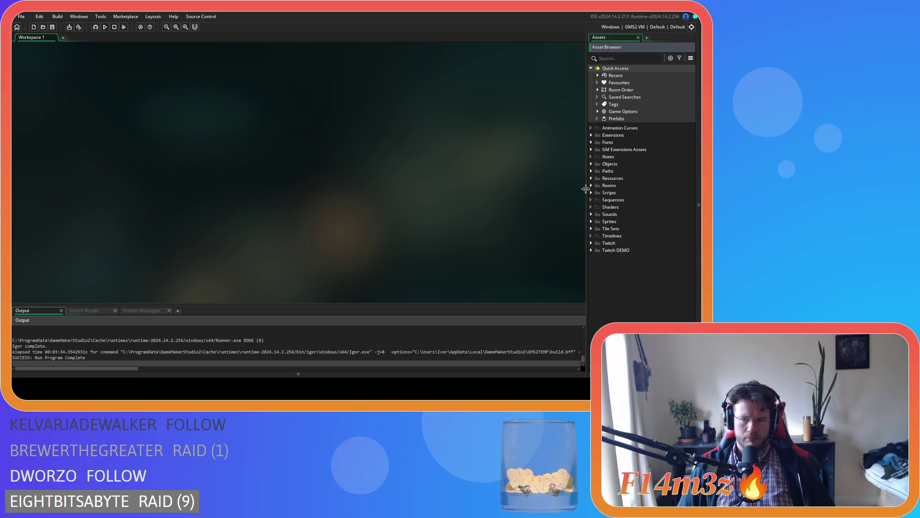
{"action": "scroll", "coordinate": [607, 207], "scroll_direction": "down", "scroll_amount": 3}
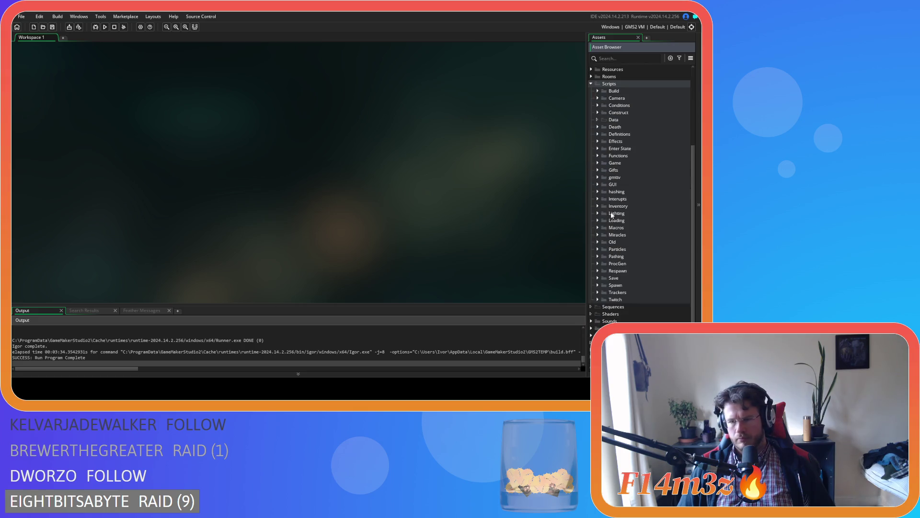
{"action": "left_click", "coordinate": [598, 277]}
{"action": "scroll", "coordinate": [600, 276], "scroll_direction": "down", "scroll_amount": 2}
{"action": "scroll", "coordinate": [603, 277], "scroll_direction": "down", "scroll_amount": 2}
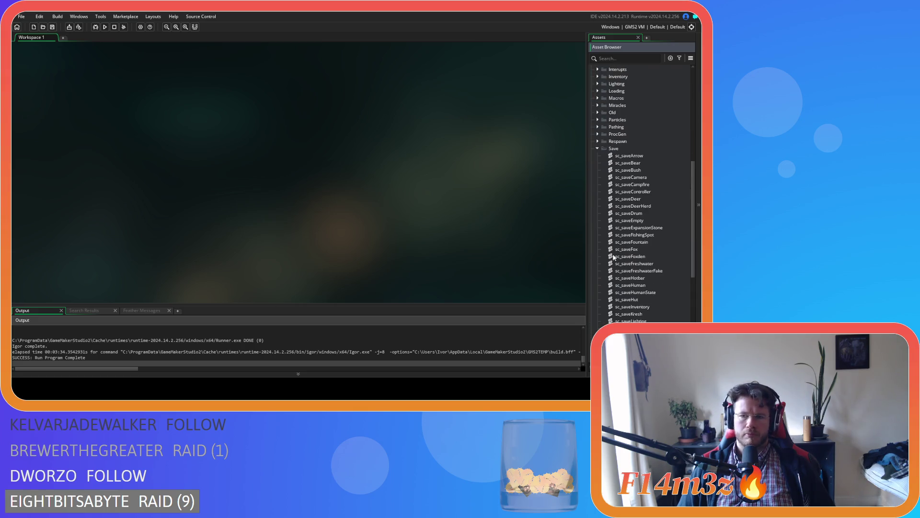
{"action": "scroll", "coordinate": [635, 254], "scroll_direction": "down", "scroll_amount": 2}
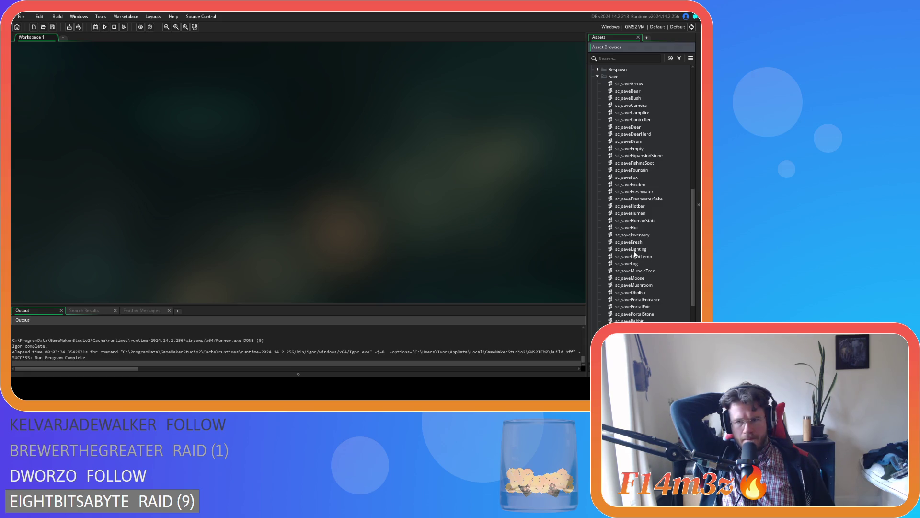
Step: Expand the Conditions scripts folder and open sc_stateConditions in the code editor
{"action": "scroll", "coordinate": [635, 253], "scroll_direction": "up", "scroll_amount": 10}
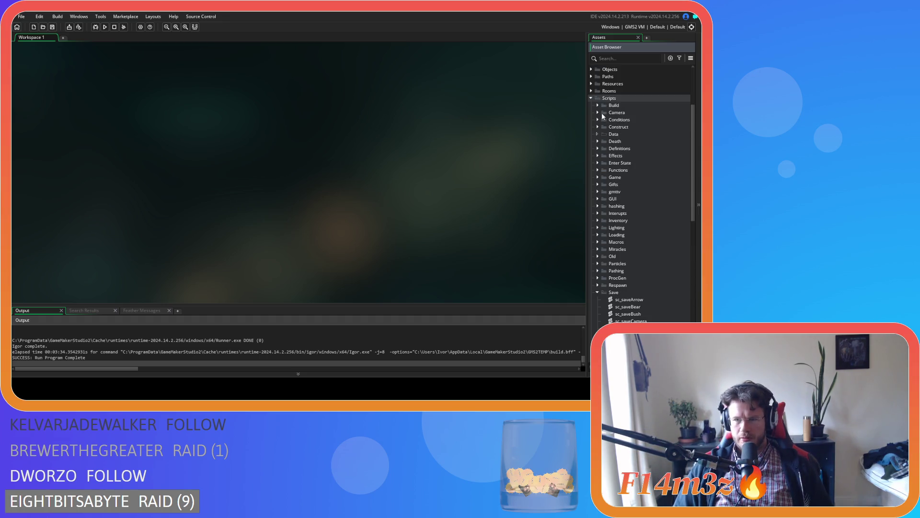
{"action": "left_click", "coordinate": [598, 120]}
{"action": "left_click", "coordinate": [622, 163]}
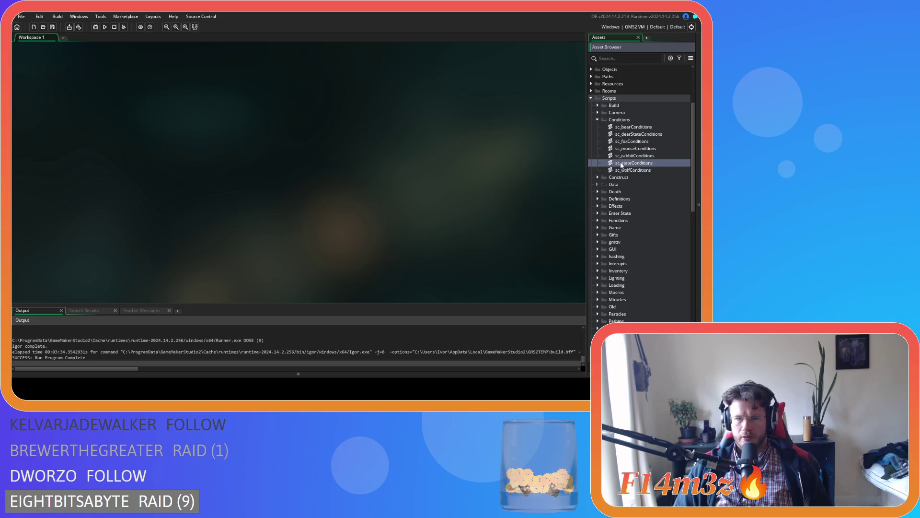
{"action": "double_click", "coordinate": [622, 163]}
Step: Search the sc_stateConditions script for global.responding
{"action": "left_click", "coordinate": [308, 163]}
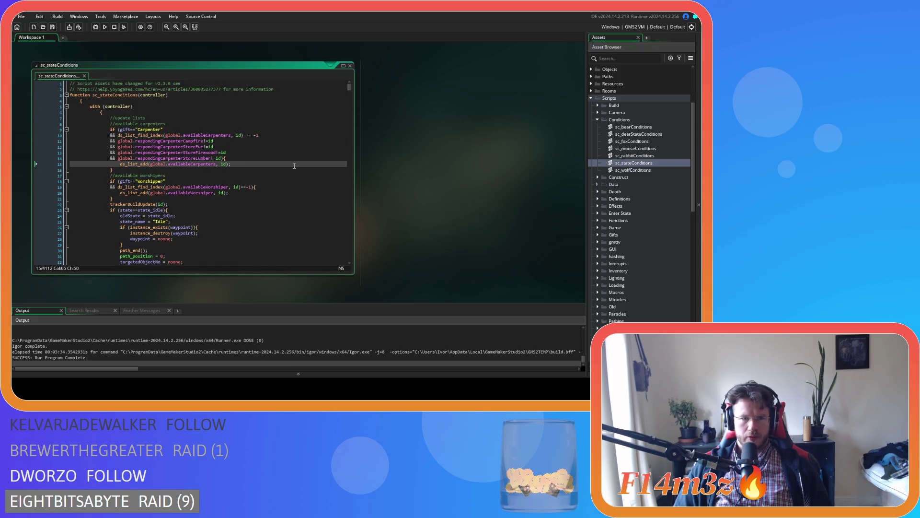
{"action": "left_click", "coordinate": [301, 154]}
{"action": "key", "text": "ctrl+f"}
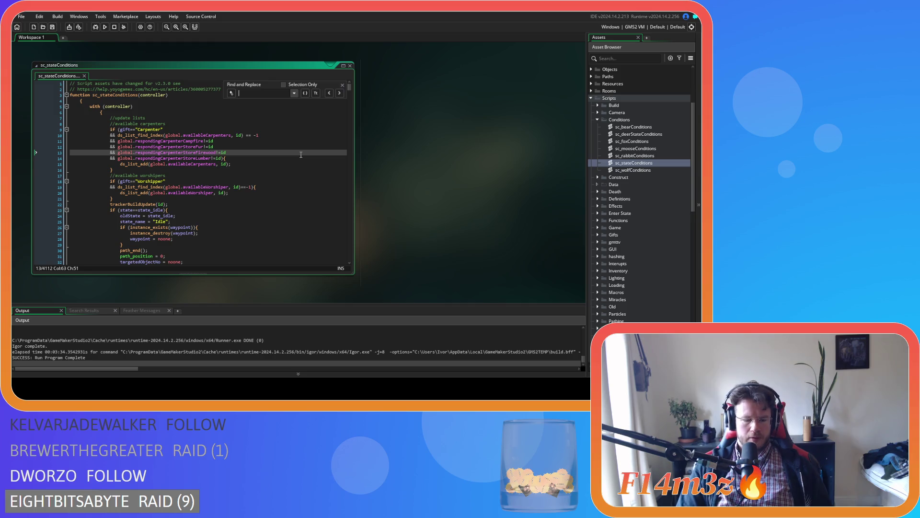
{"action": "type", "text": "global.respo"}
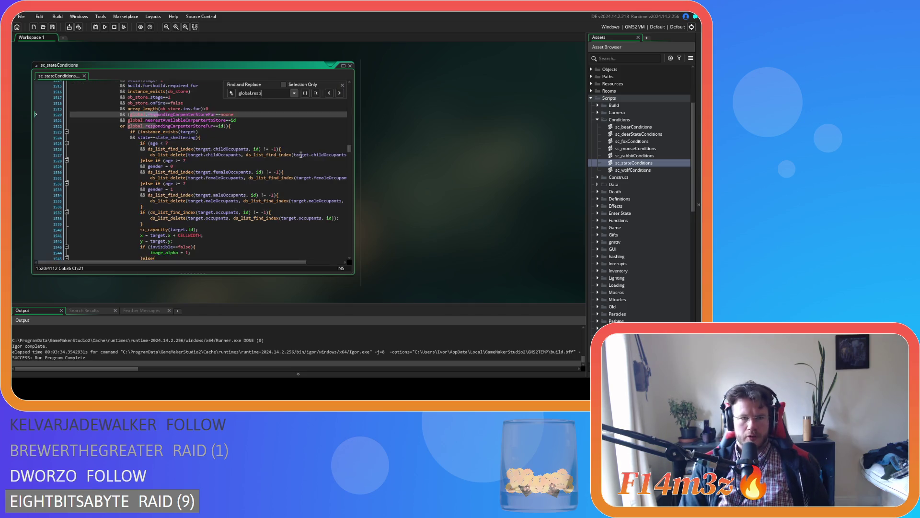
{"action": "type", "text": "nding"}
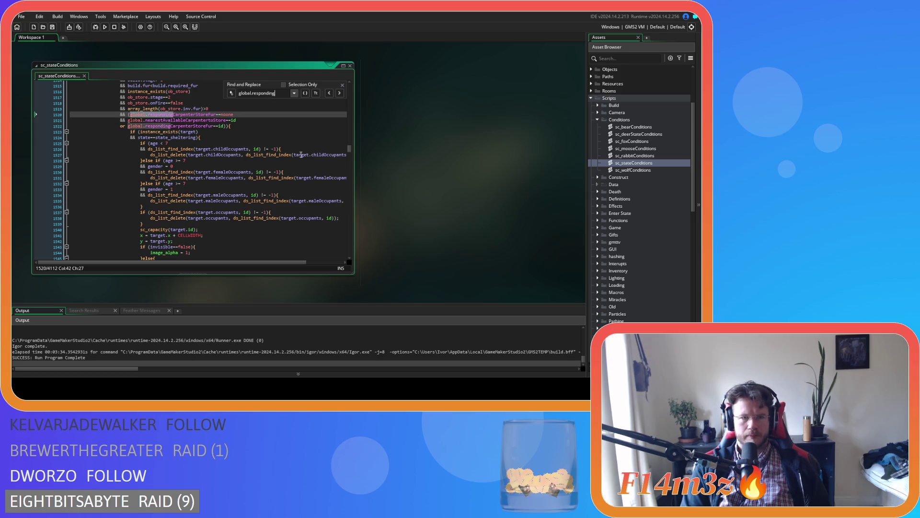
Step: Step forward and back through the global.responding matches in the carpenter conditions
{"action": "left_click", "coordinate": [338, 93]}
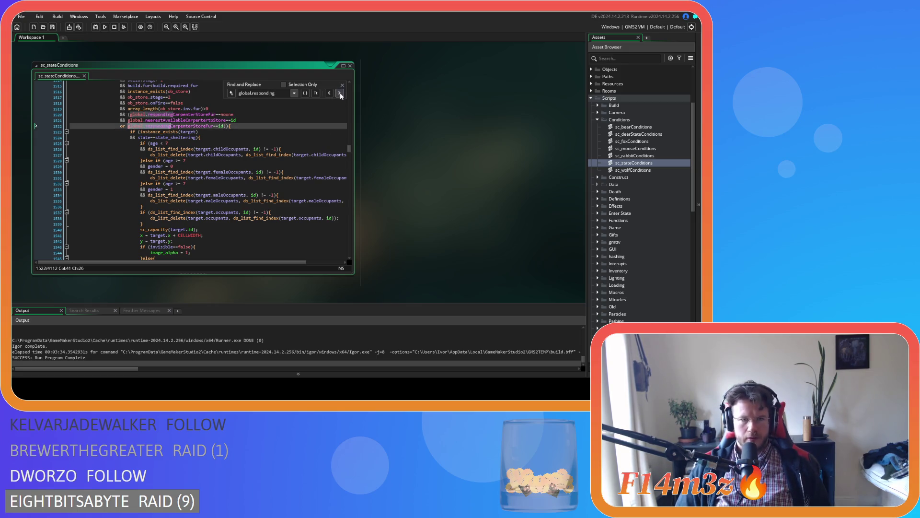
{"action": "left_click", "coordinate": [339, 93]}
{"action": "left_click", "coordinate": [328, 93]}
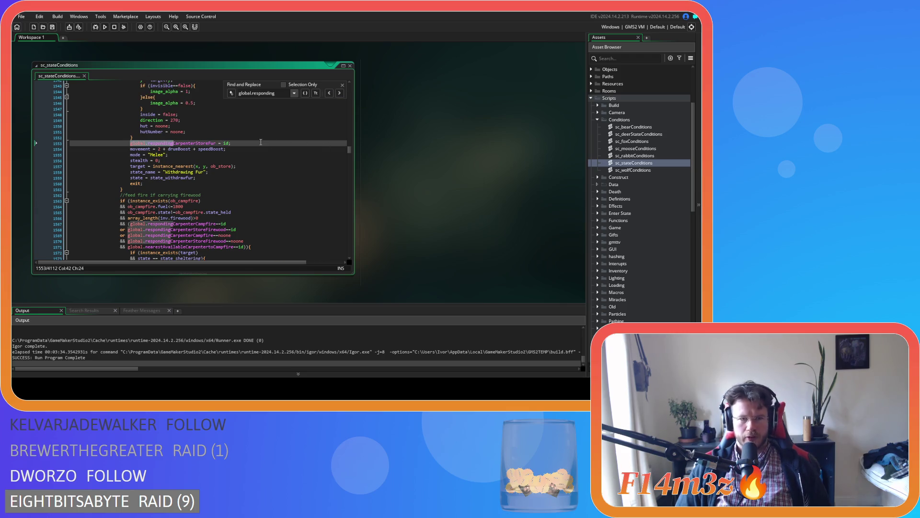
{"action": "left_click", "coordinate": [341, 93]}
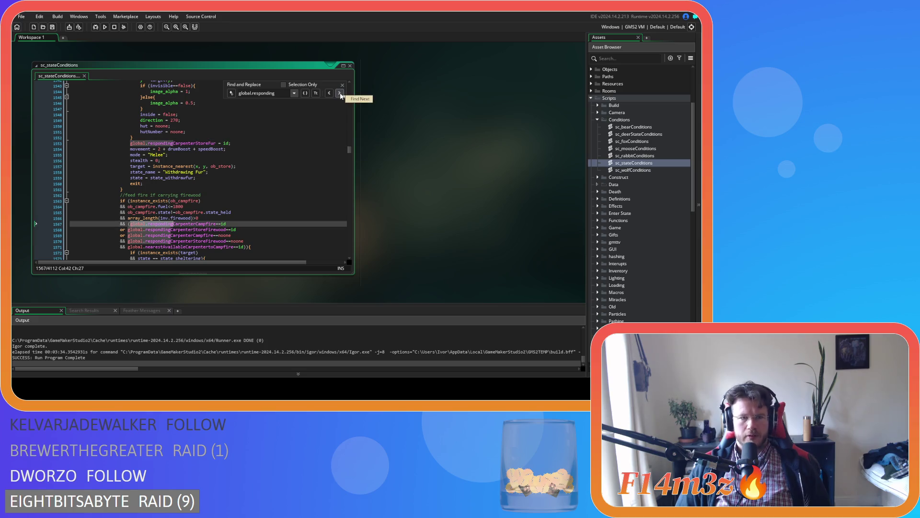
{"action": "left_click", "coordinate": [340, 93]}
{"action": "left_click", "coordinate": [340, 93]}
{"action": "left_click", "coordinate": [341, 93]}
{"action": "left_click", "coordinate": [341, 94]}
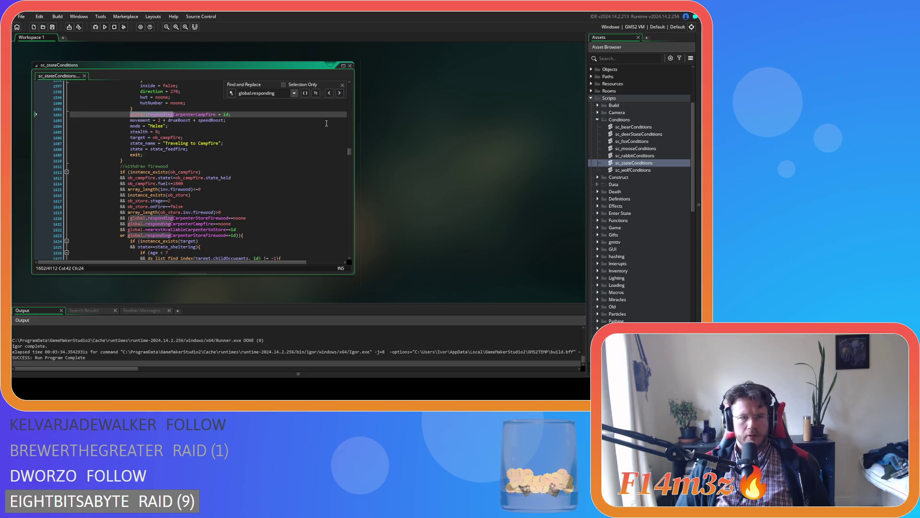
{"action": "left_click", "coordinate": [341, 93]}
{"action": "left_click", "coordinate": [340, 93]}
{"action": "left_click", "coordinate": [340, 93]}
{"action": "left_click", "coordinate": [340, 93]}
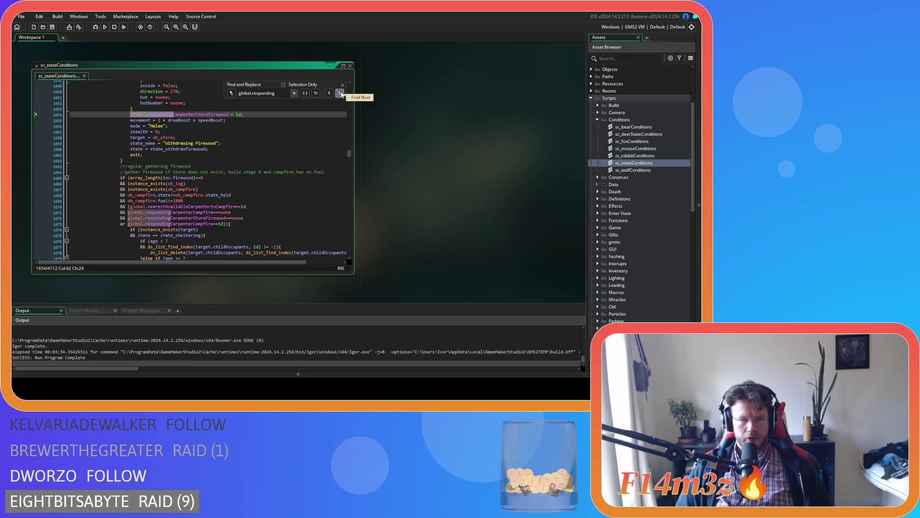
{"action": "left_click", "coordinate": [341, 93]}
{"action": "left_click", "coordinate": [341, 94]}
{"action": "left_click", "coordinate": [341, 94]}
{"action": "left_click", "coordinate": [341, 94]}
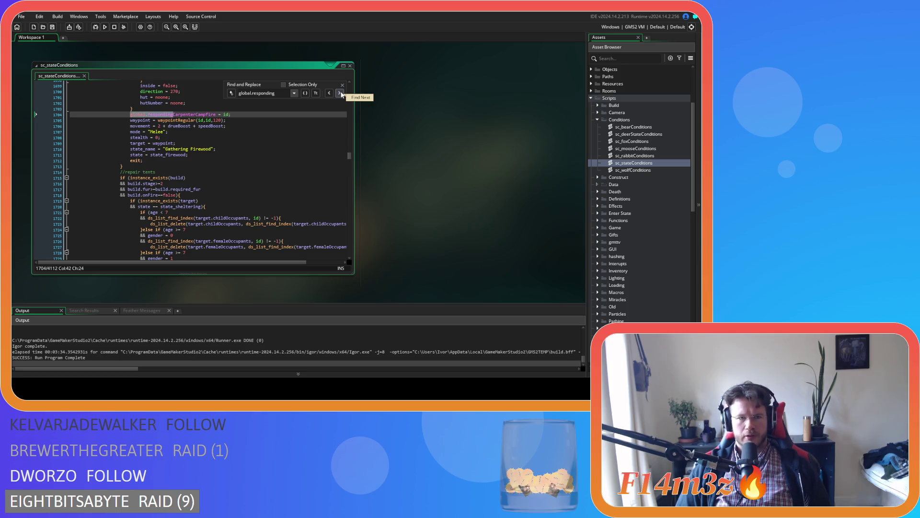
{"action": "left_click", "coordinate": [341, 94]}
{"action": "left_click", "coordinate": [341, 94]}
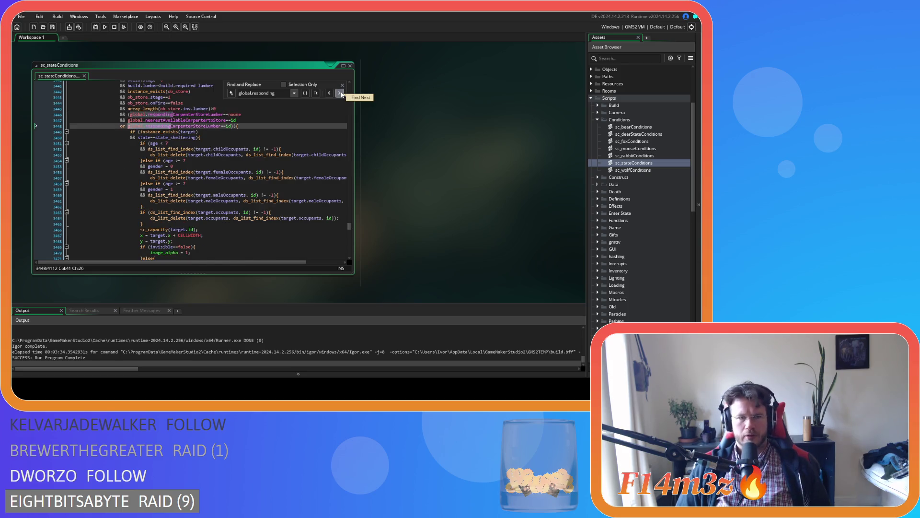
{"action": "left_click", "coordinate": [341, 94]}
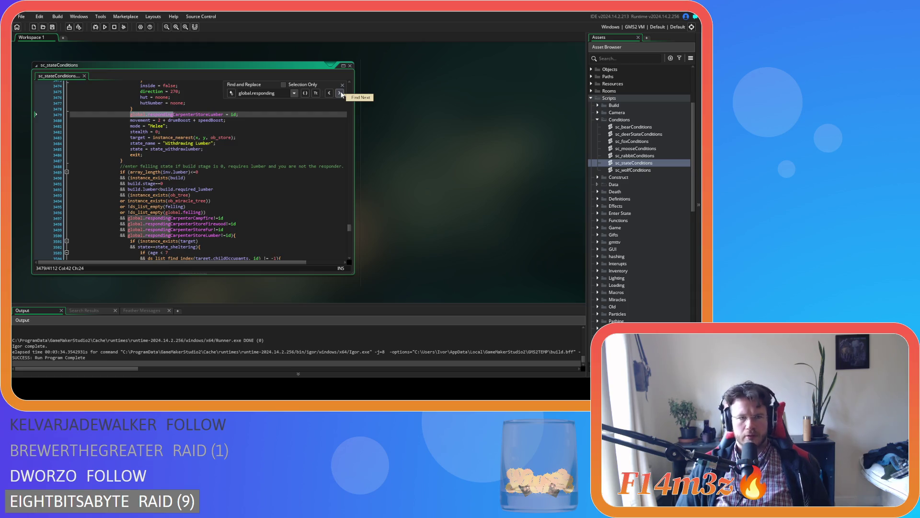
Step: Continue through the lumber matches, wrapping around to reach the withdraw-firewood carpenter assignment
{"action": "left_click", "coordinate": [341, 93]}
{"action": "left_click", "coordinate": [341, 93]}
{"action": "left_click", "coordinate": [341, 94]}
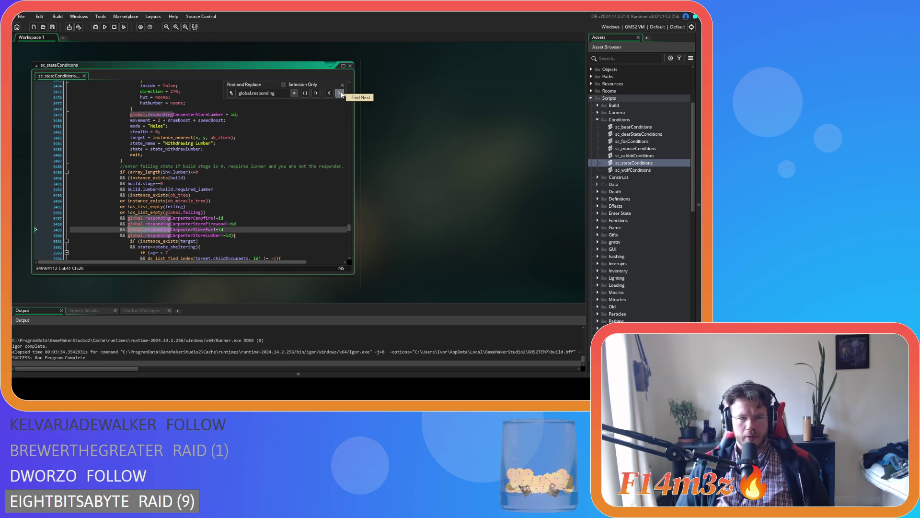
{"action": "left_click", "coordinate": [341, 93]}
{"action": "left_click", "coordinate": [341, 94]}
{"action": "left_click", "coordinate": [341, 93]}
{"action": "left_click", "coordinate": [340, 94]}
{"action": "left_click", "coordinate": [341, 93]}
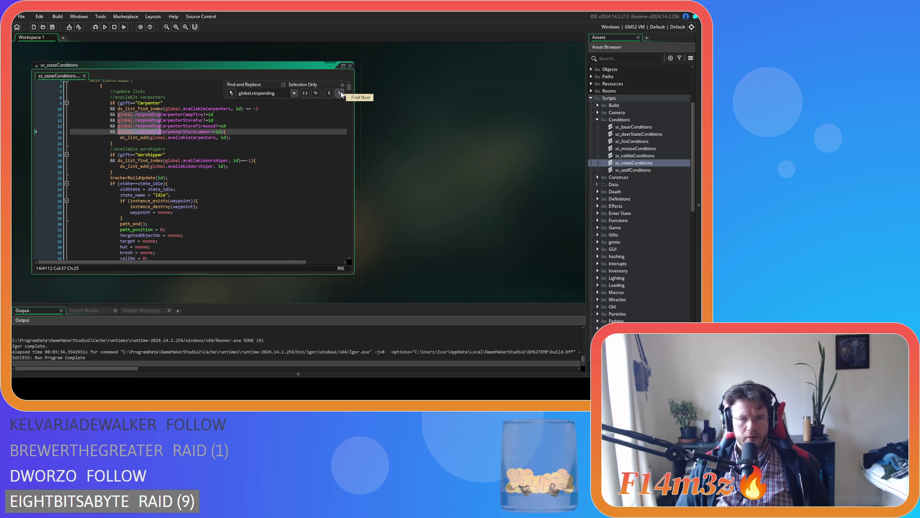
{"action": "left_click", "coordinate": [341, 94]}
{"action": "left_click", "coordinate": [340, 93]}
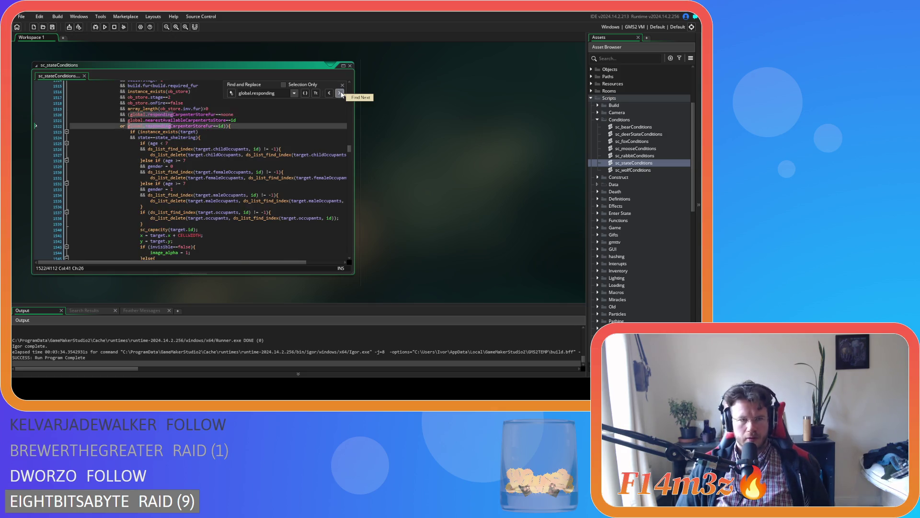
{"action": "left_click", "coordinate": [341, 93]}
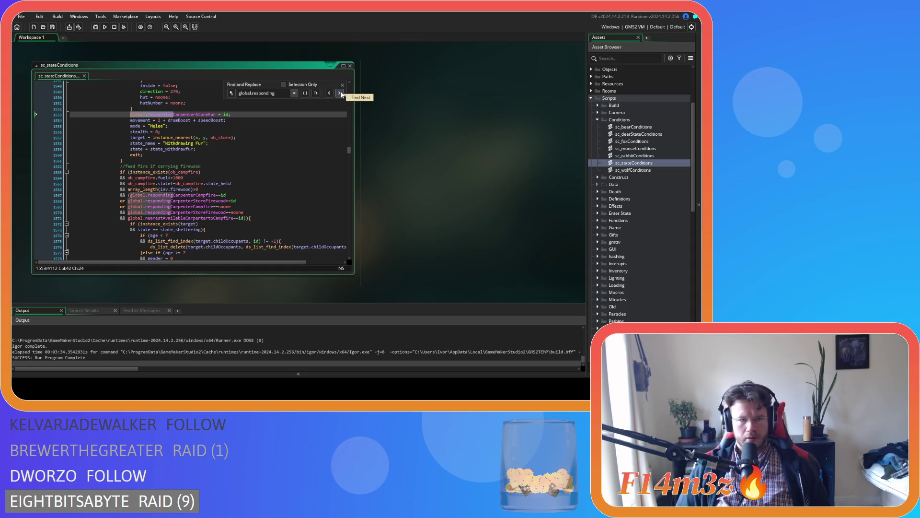
{"action": "left_click", "coordinate": [341, 93]}
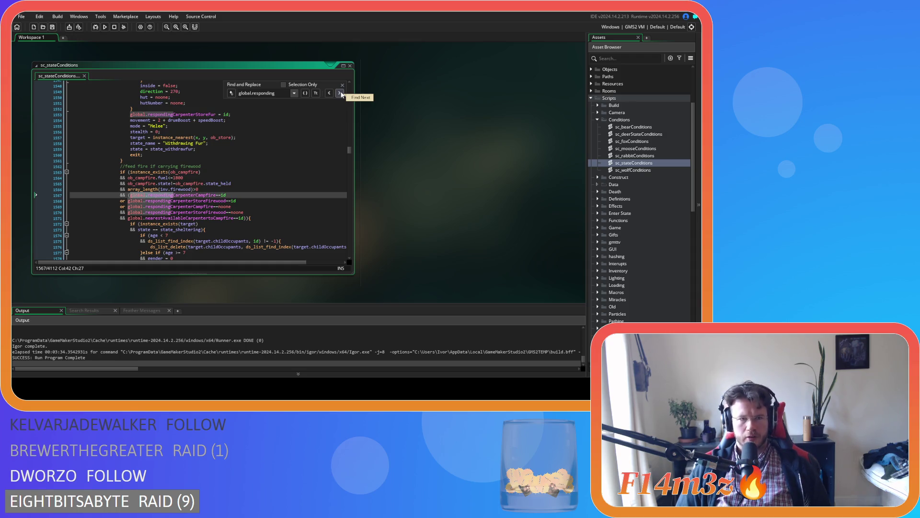
{"action": "left_click", "coordinate": [341, 94]}
{"action": "left_click", "coordinate": [341, 94]}
{"action": "left_click", "coordinate": [341, 94]}
{"action": "left_click", "coordinate": [341, 94]}
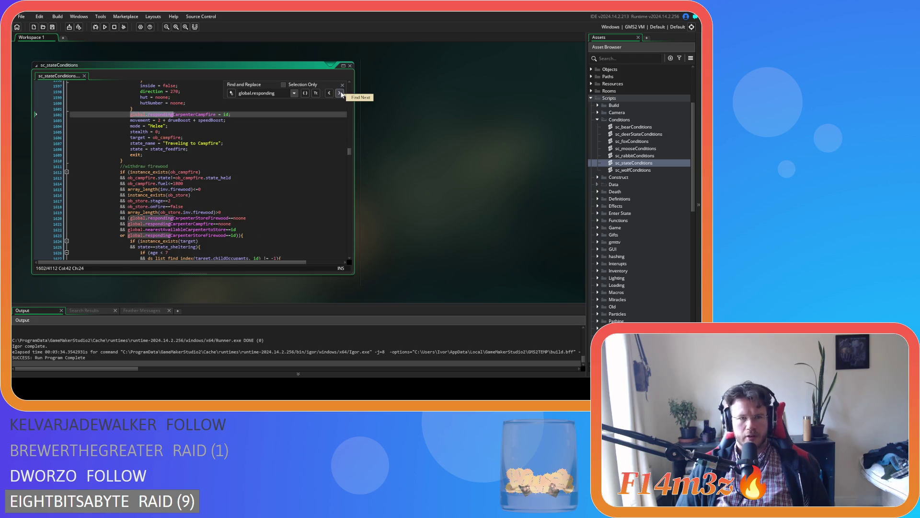
{"action": "left_click", "coordinate": [341, 93]}
{"action": "left_click", "coordinate": [341, 93]}
{"action": "left_click", "coordinate": [341, 94]}
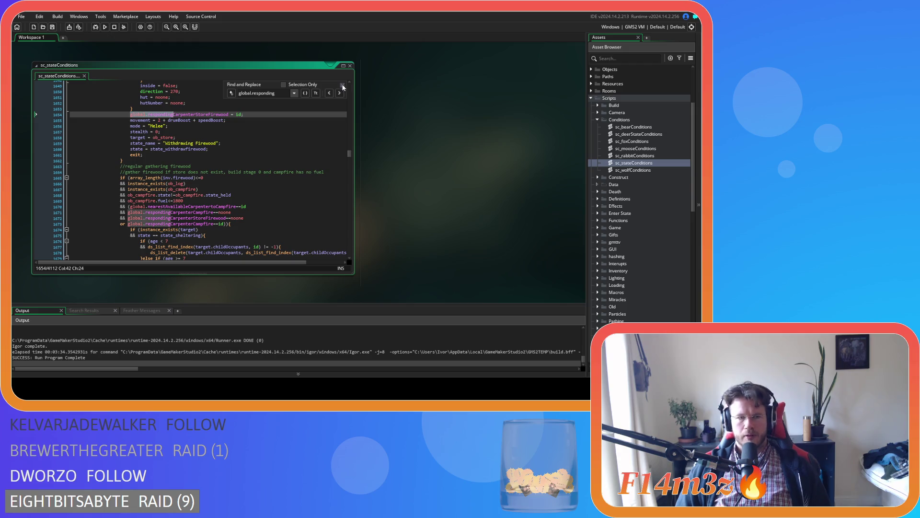
Step: Close the Find bar and return to lines 1661–1662 of the withdraw-firewood block
{"action": "left_click", "coordinate": [263, 154]}
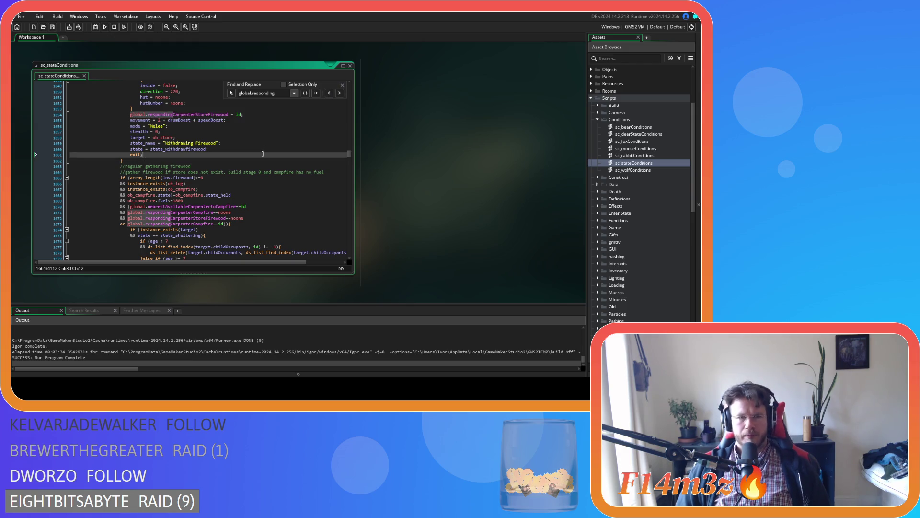
{"action": "left_click", "coordinate": [341, 84]}
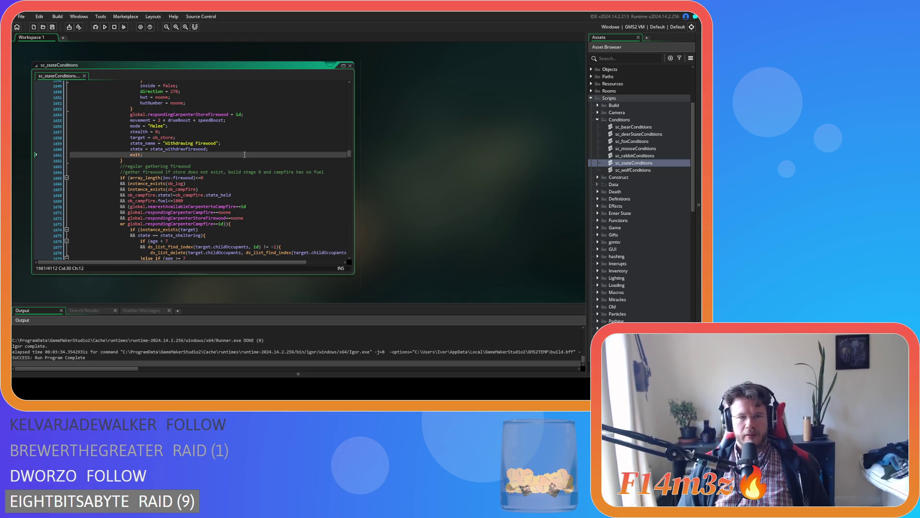
{"action": "left_click", "coordinate": [56, 30]}
{"action": "left_click", "coordinate": [209, 149]}
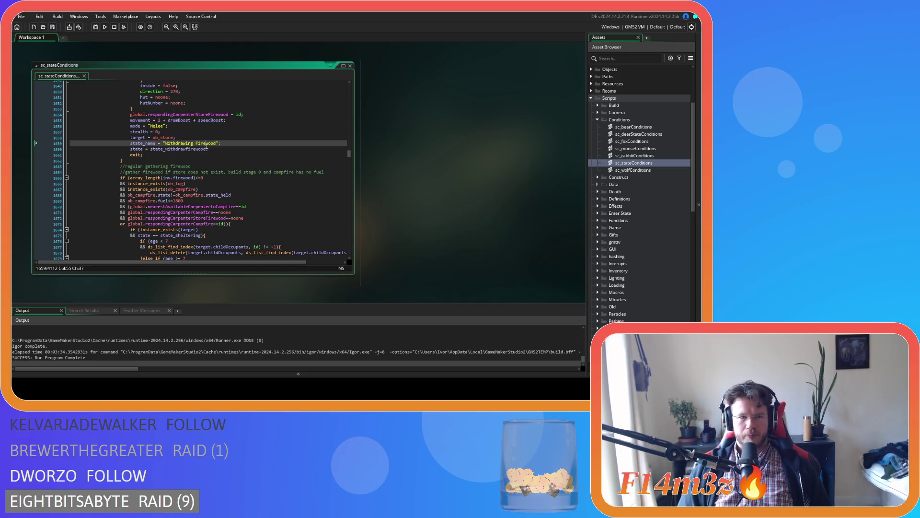
{"action": "left_click", "coordinate": [209, 155]}
{"action": "left_click", "coordinate": [209, 160]}
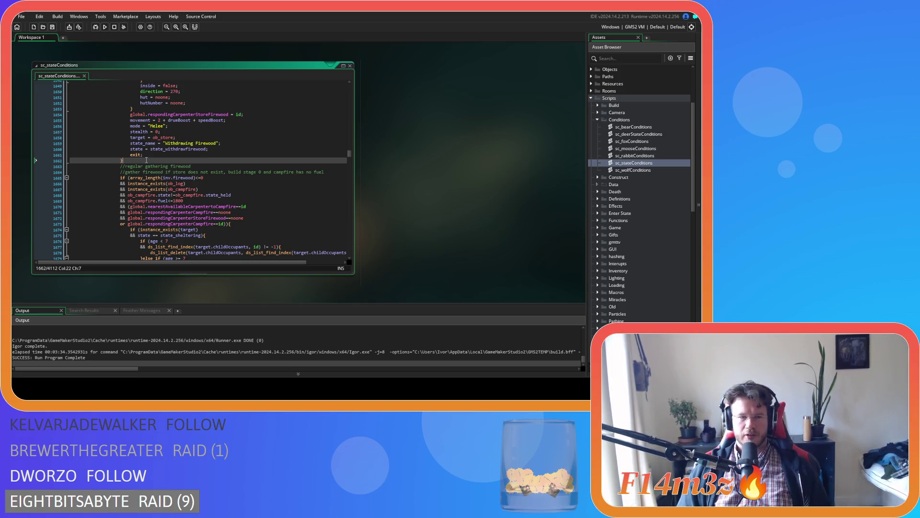
{"action": "left_click", "coordinate": [56, 30]}
{"action": "left_click", "coordinate": [173, 160]}
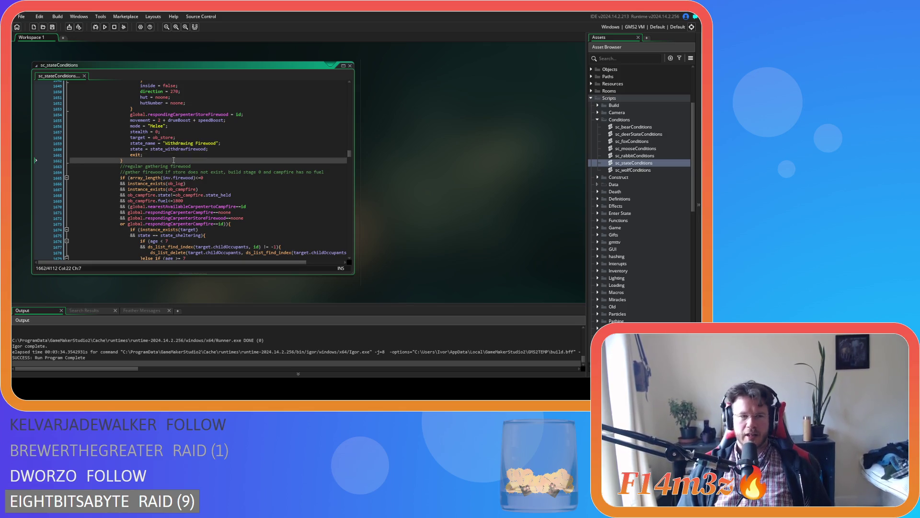
{"action": "left_click", "coordinate": [57, 17]}
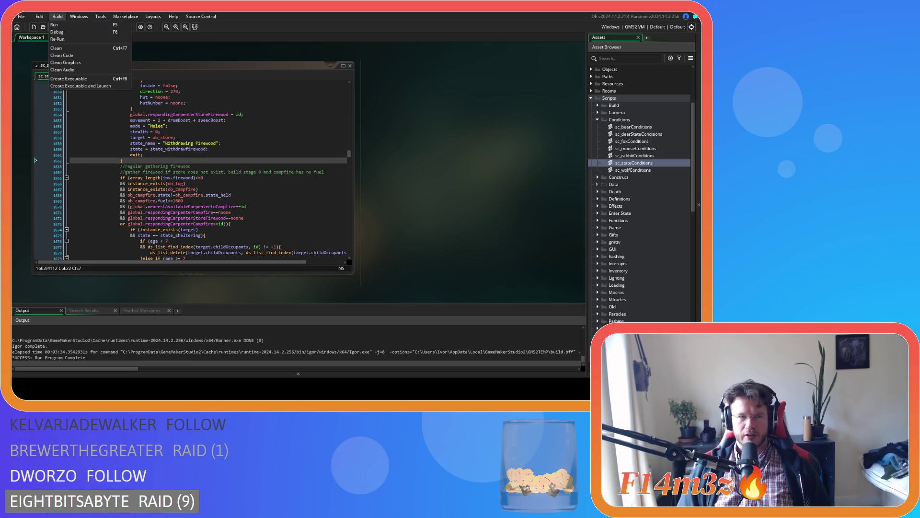
{"action": "left_click", "coordinate": [236, 132]}
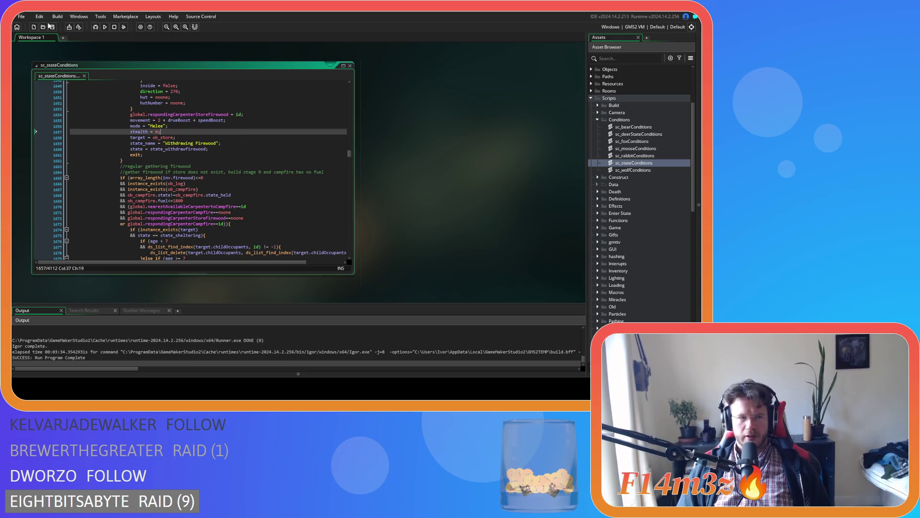
{"action": "left_click", "coordinate": [192, 135]}
{"action": "left_click", "coordinate": [184, 154]}
{"action": "left_click", "coordinate": [183, 158]}
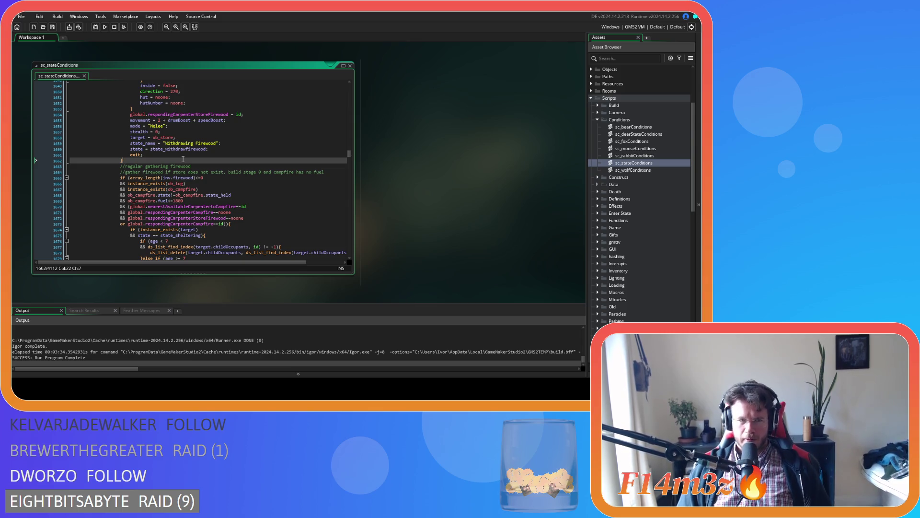
{"action": "left_click", "coordinate": [184, 154]}
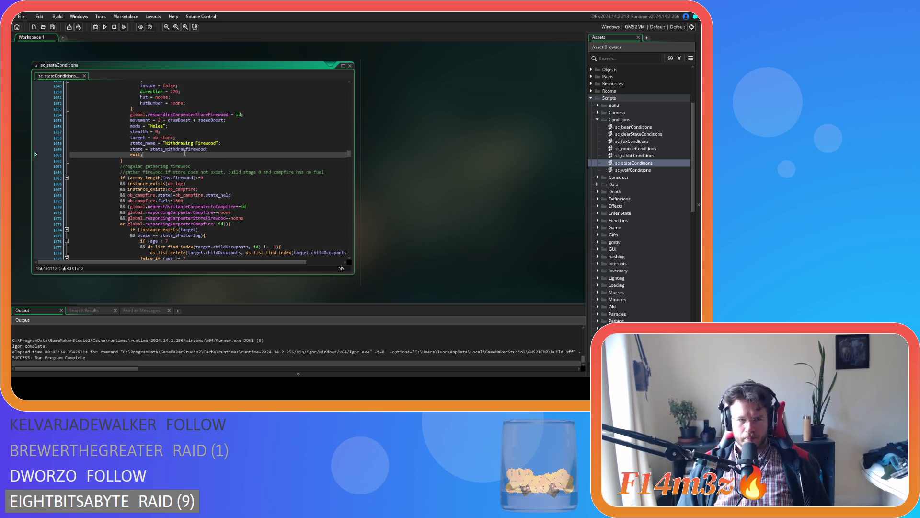
{"action": "left_click", "coordinate": [161, 160]}
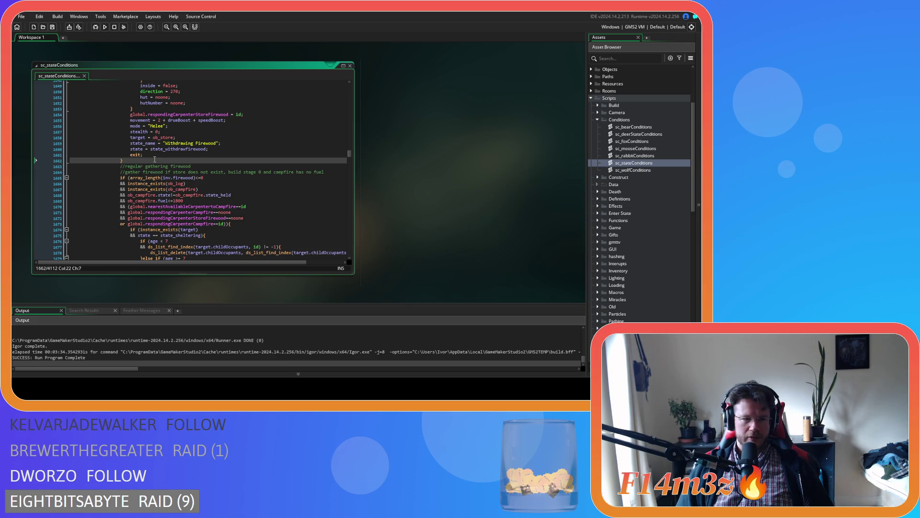
{"action": "left_click", "coordinate": [229, 148]}
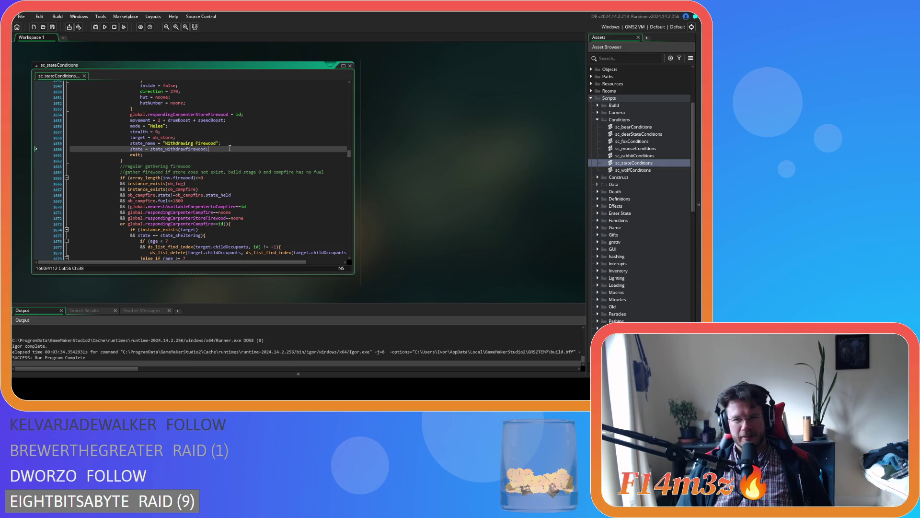
{"action": "left_click", "coordinate": [209, 140]}
{"action": "left_click", "coordinate": [244, 154]}
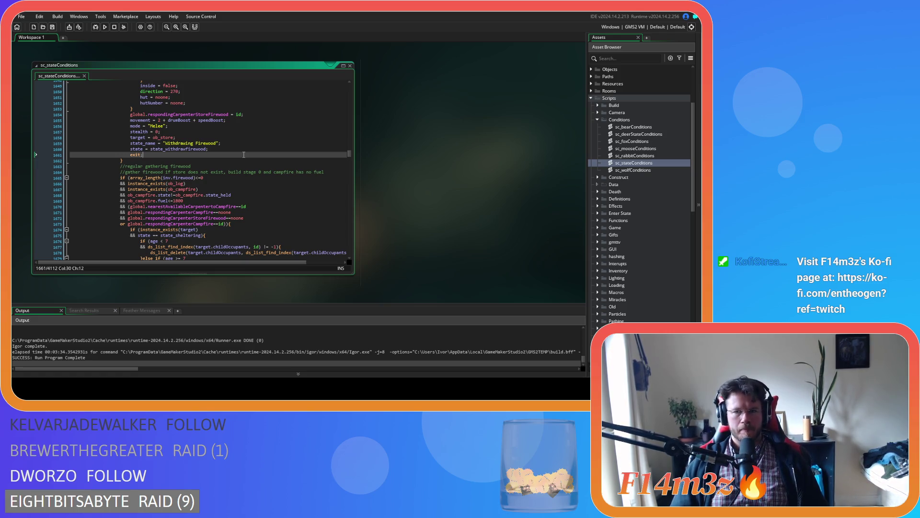
{"action": "left_click", "coordinate": [240, 145]}
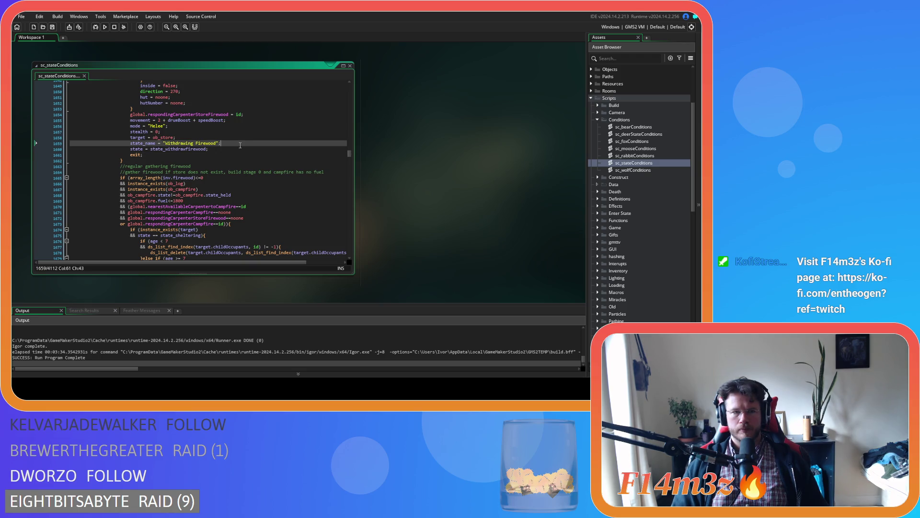
Step: Inspect the id assigned to global.respondingCarpenterStoreFirewood in the withdraw-firewood condition
{"action": "scroll", "coordinate": [245, 144], "scroll_direction": "up", "scroll_amount": 2}
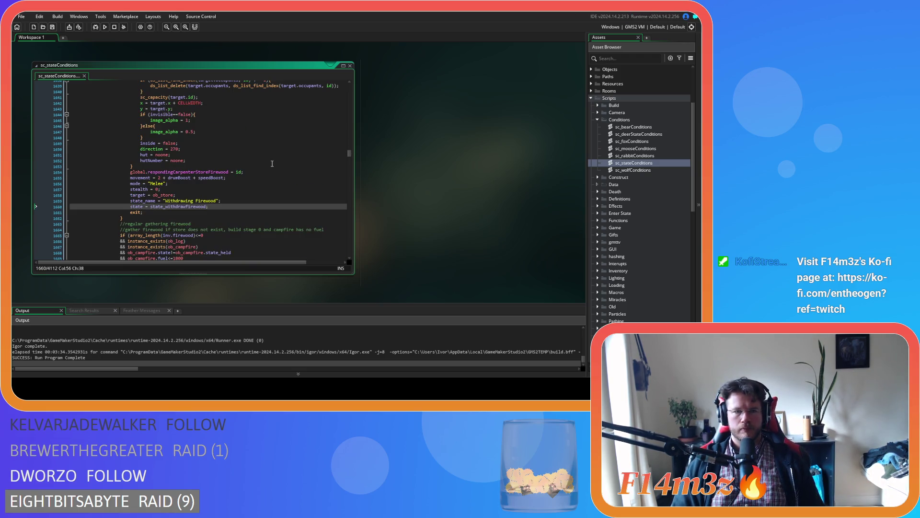
{"action": "left_click", "coordinate": [277, 168]}
{"action": "scroll", "coordinate": [277, 167], "scroll_direction": "up", "scroll_amount": 3}
{"action": "left_click", "coordinate": [304, 218]}
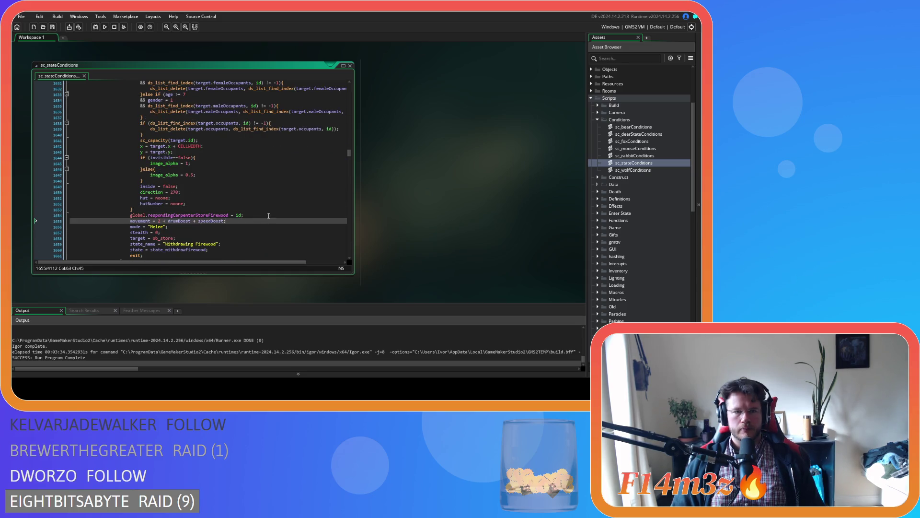
{"action": "left_click", "coordinate": [238, 215]}
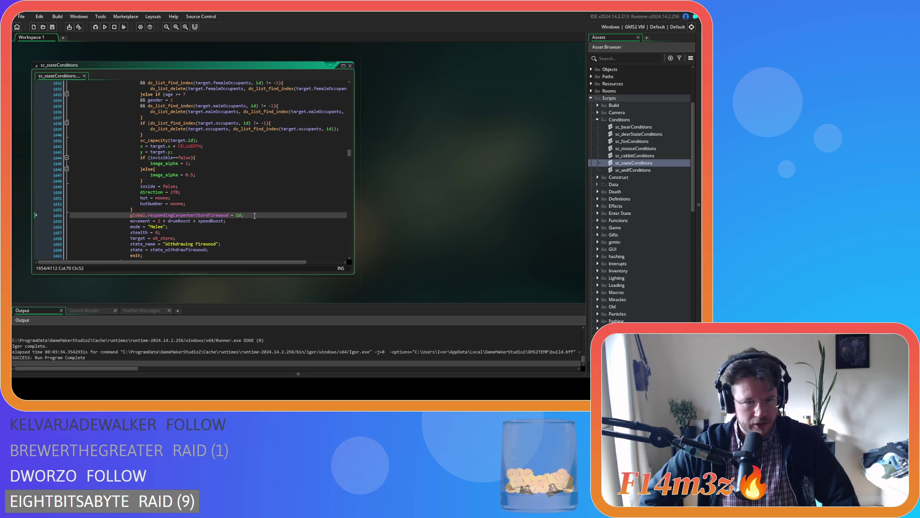
{"action": "scroll", "coordinate": [262, 195], "scroll_direction": "up", "scroll_amount": 6}
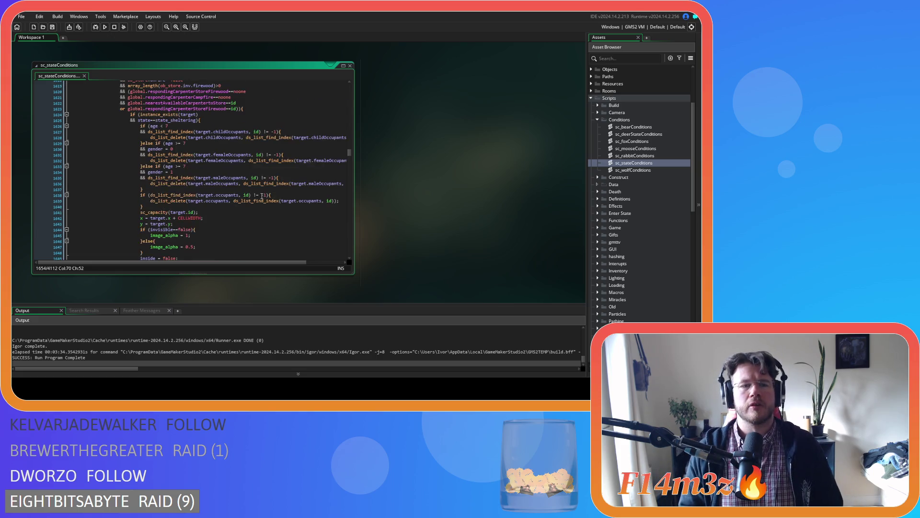
{"action": "scroll", "coordinate": [262, 196], "scroll_direction": "up", "scroll_amount": 4}
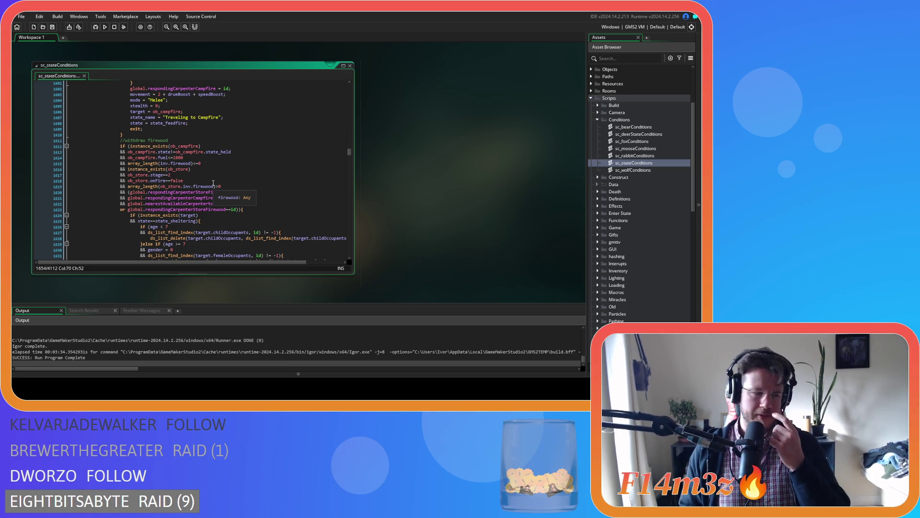
{"action": "scroll", "coordinate": [248, 175], "scroll_direction": "down", "scroll_amount": 10}
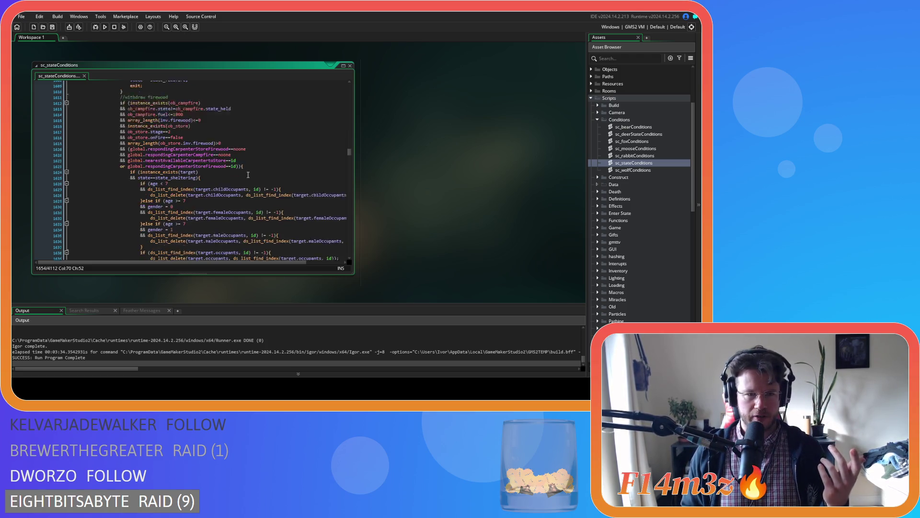
{"action": "scroll", "coordinate": [248, 174], "scroll_direction": "up", "scroll_amount": 7}
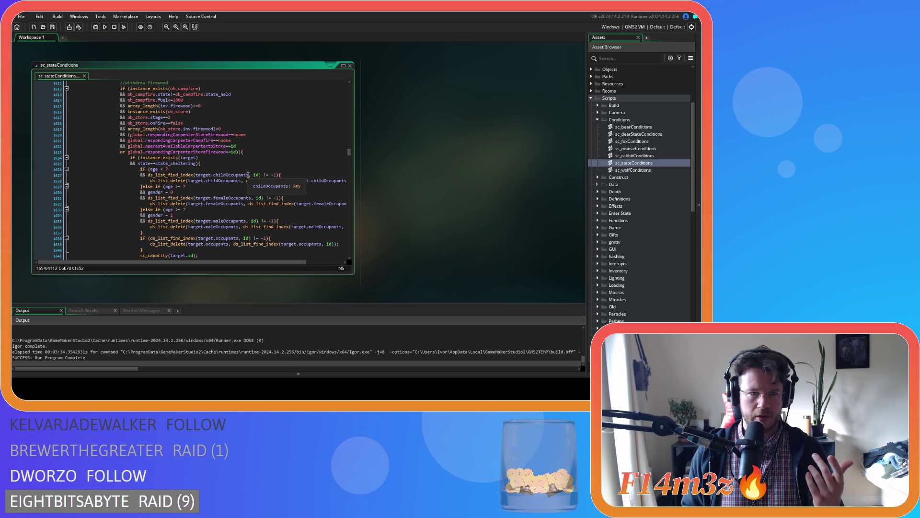
Step: Open ob_human's Create event code from the Human objects folder
{"action": "left_click", "coordinate": [593, 85]}
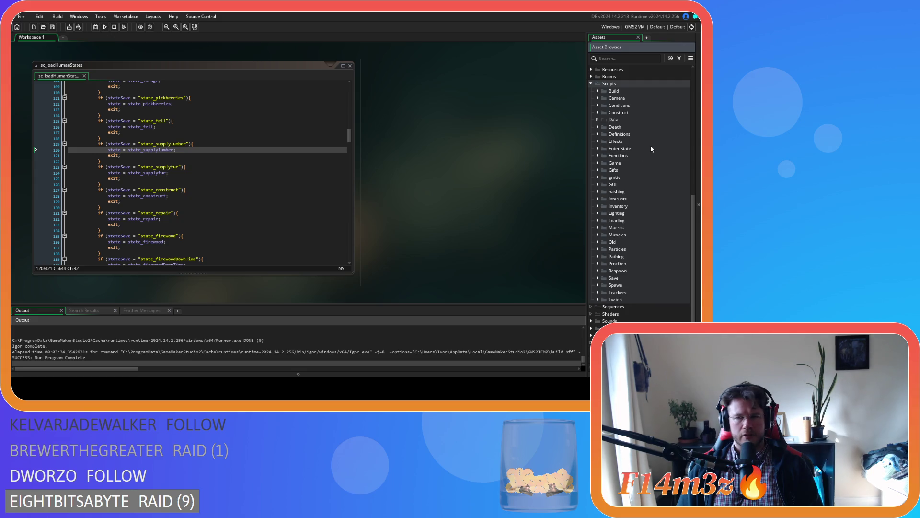
{"action": "left_click", "coordinate": [591, 83]}
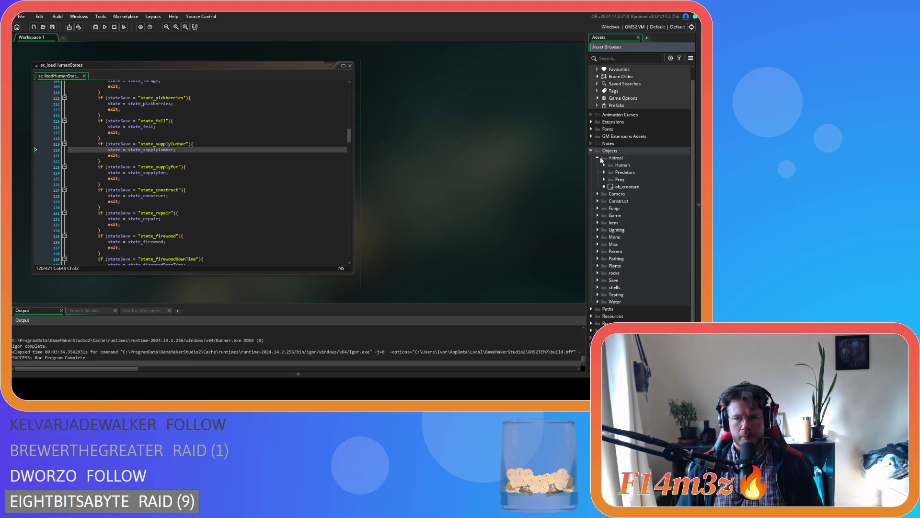
{"action": "left_click", "coordinate": [604, 165]}
{"action": "left_click", "coordinate": [619, 173]}
{"action": "double_click", "coordinate": [619, 173]}
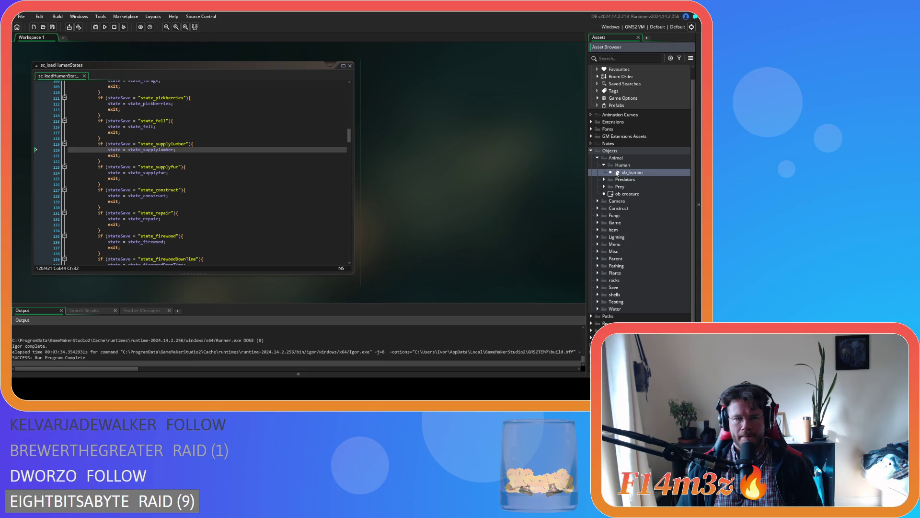
{"action": "left_click", "coordinate": [462, 153]}
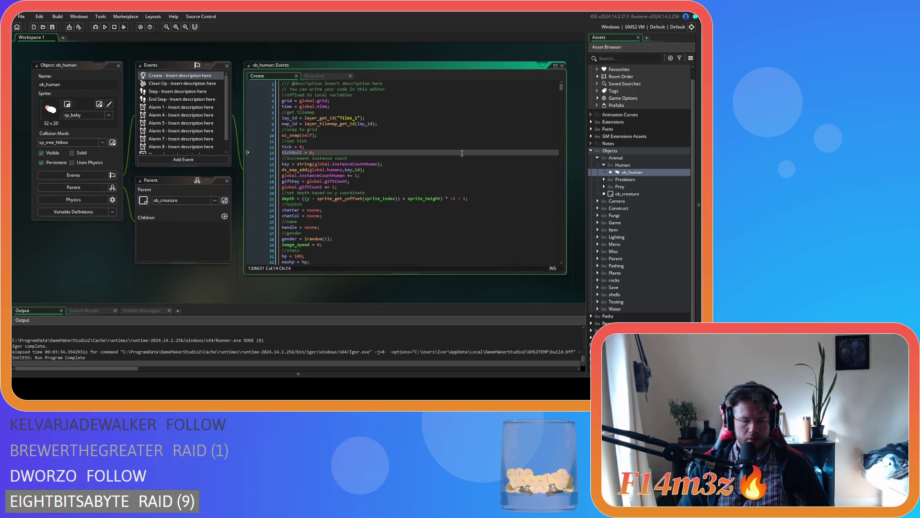
Step: Search the Create code for state_withdrawlumber, then state_supplylumber, and inspect the store-lumber reset
{"action": "key", "text": "ctrl+f"}
{"action": "type", "text": "state"}
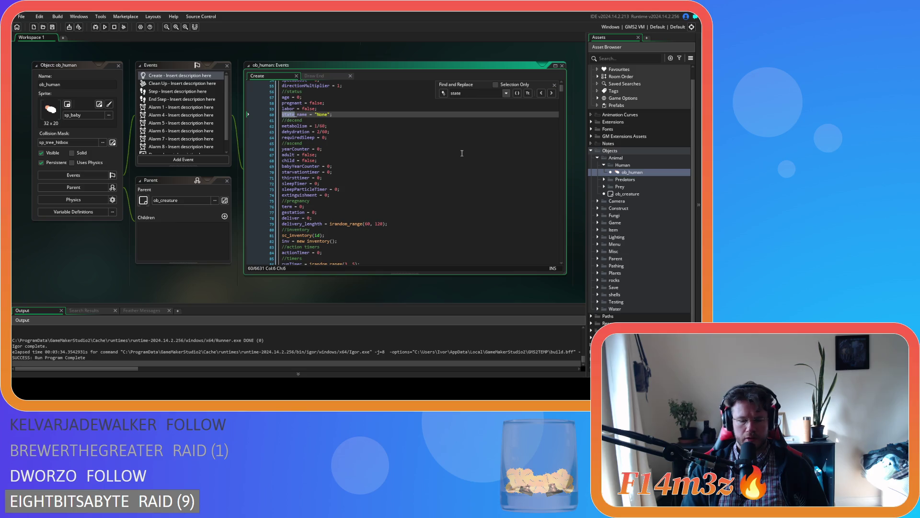
{"action": "type", "text": "_wit"}
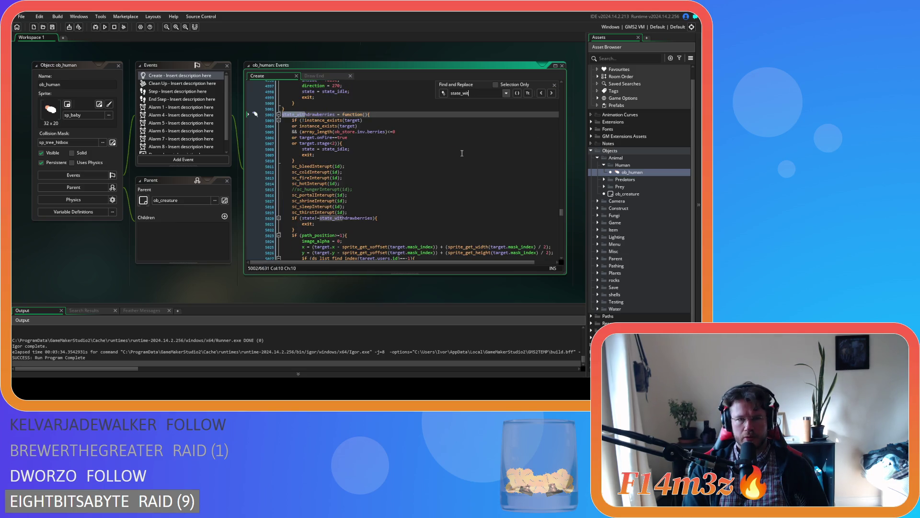
{"action": "type", "text": "hdrawl"}
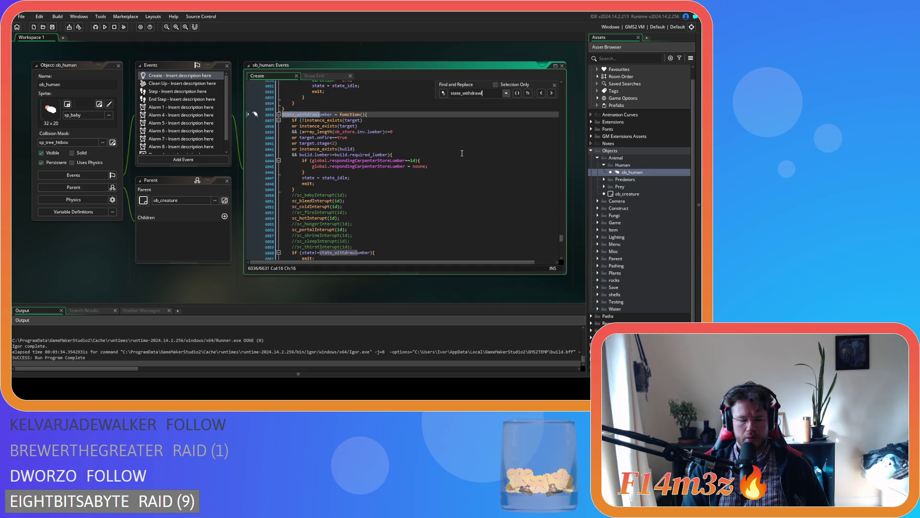
{"action": "type", "text": "umber"}
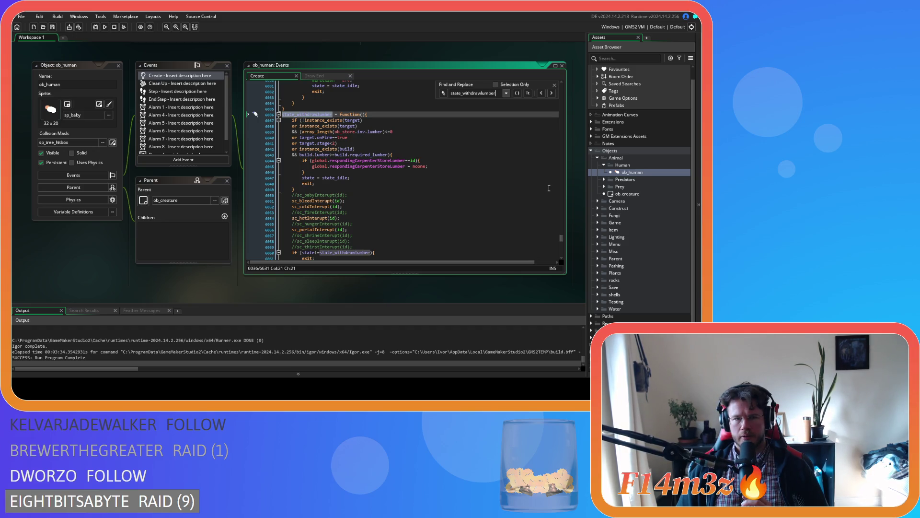
{"action": "left_click_drag", "start_coordinate": [496, 93], "coordinate": [464, 93]}
{"action": "type", "text": "supply"}
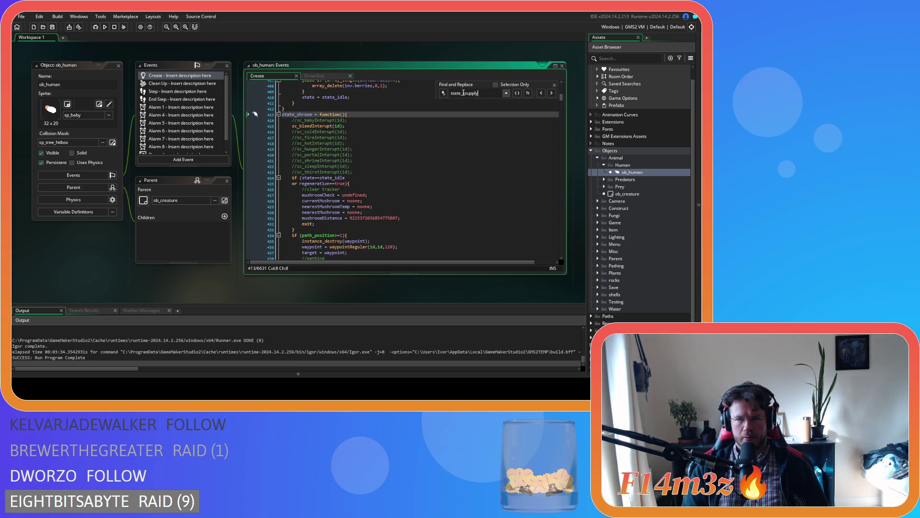
{"action": "key", "text": "BackSpace"}
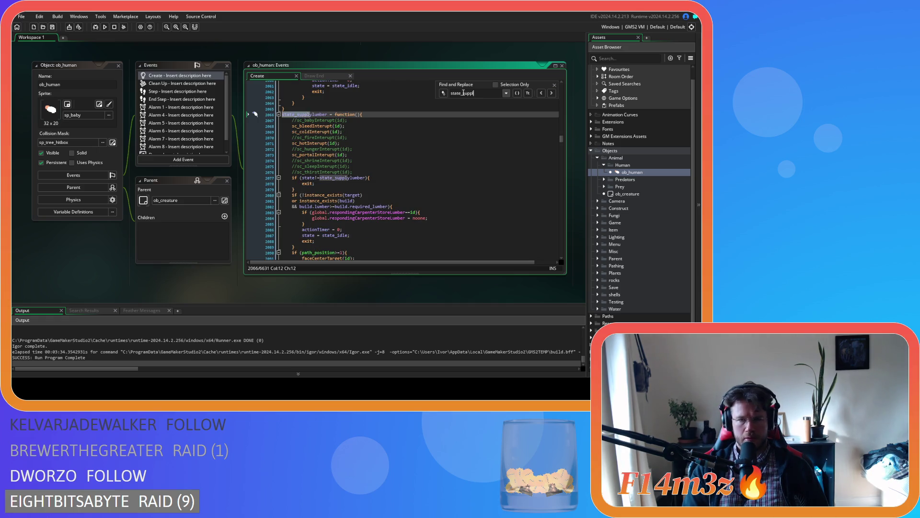
{"action": "type", "text": "ylumber"}
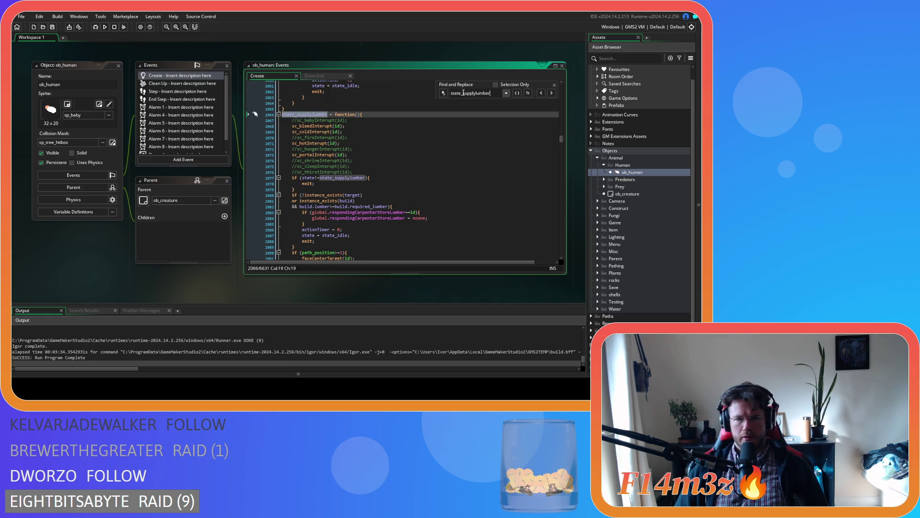
{"action": "left_click_drag", "start_coordinate": [342, 218], "coordinate": [374, 218]}
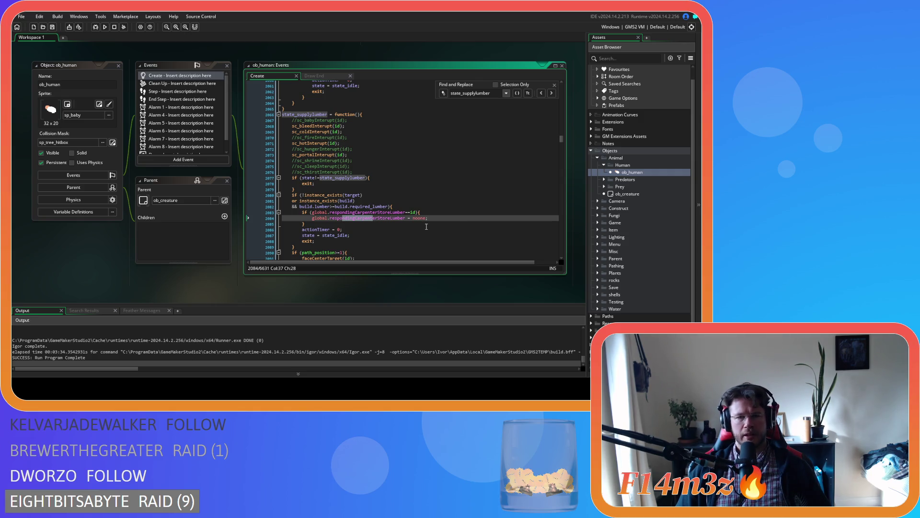
{"action": "left_click_drag", "start_coordinate": [360, 217], "coordinate": [384, 218]}
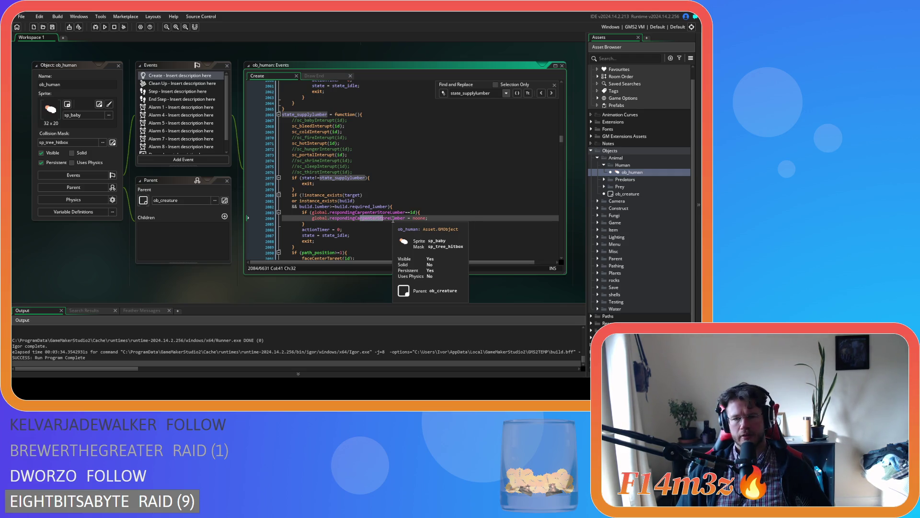
{"action": "left_click", "coordinate": [455, 217]}
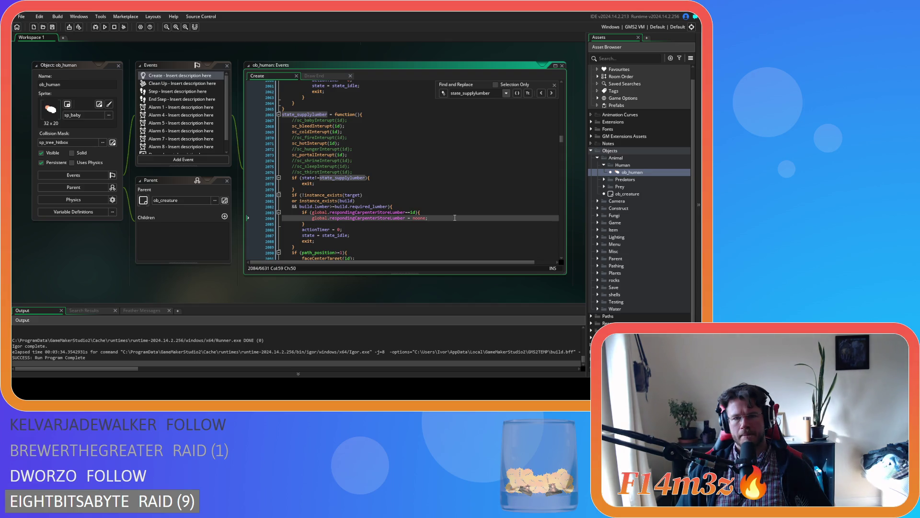
{"action": "scroll", "coordinate": [637, 239], "scroll_direction": "down", "scroll_amount": 2}
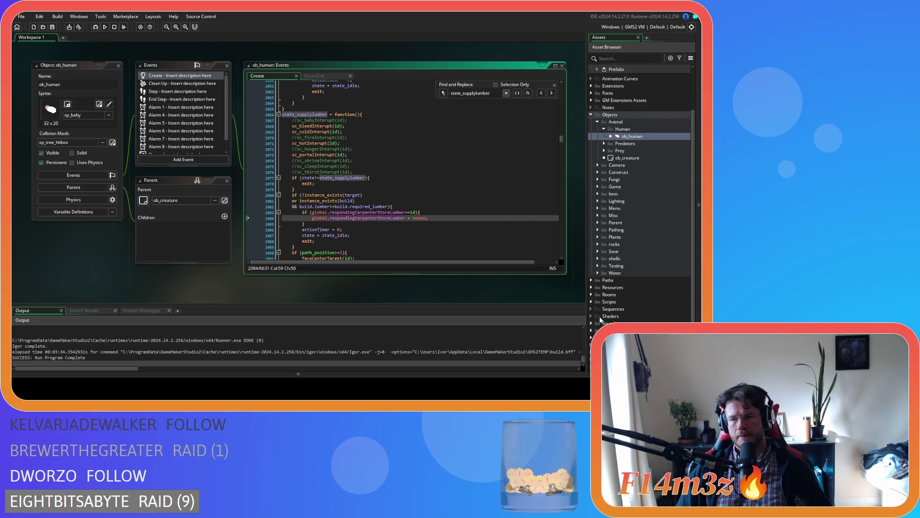
Step: Expand Scripts > Conditions and open sc_stateConditions
{"action": "left_click", "coordinate": [599, 303]}
{"action": "left_click", "coordinate": [592, 303]}
{"action": "scroll", "coordinate": [594, 302], "scroll_direction": "down", "scroll_amount": 4}
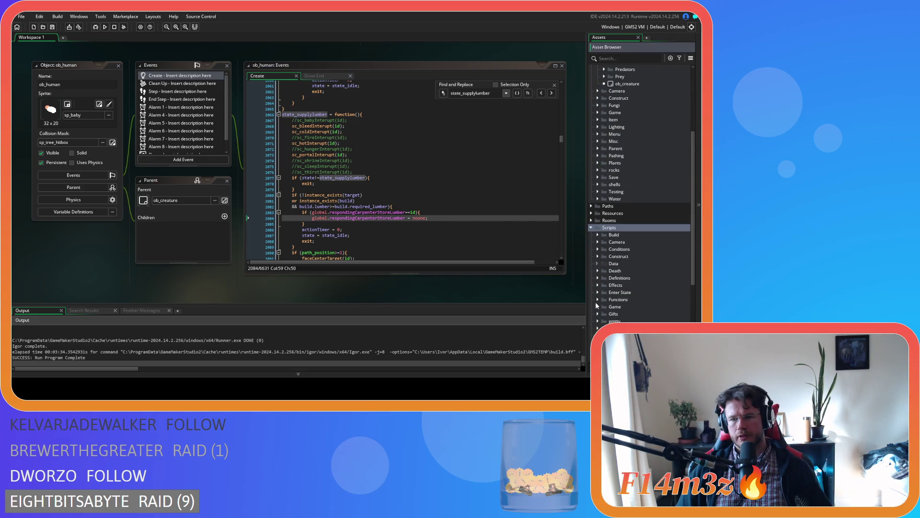
{"action": "left_click", "coordinate": [597, 249]}
{"action": "double_click", "coordinate": [634, 292]}
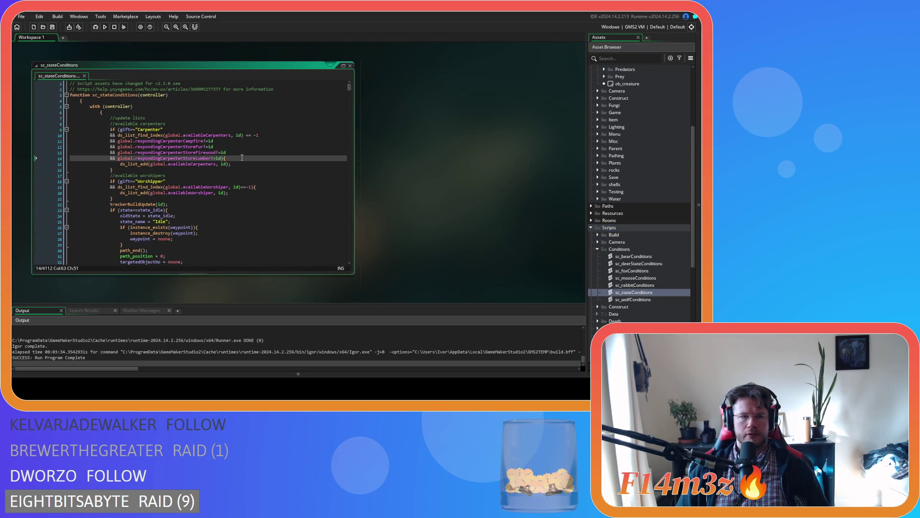
Step: Search sc_stateConditions for state_withdrawlumber, then state_supplylumber
{"action": "key", "text": "ctrl+f"}
{"action": "type", "text": "state_withdrawlu"}
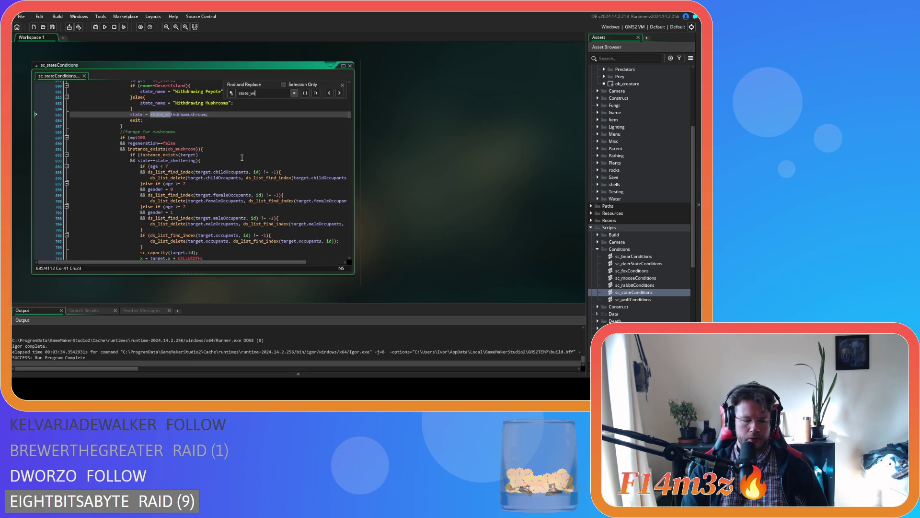
{"action": "type", "text": "m"}
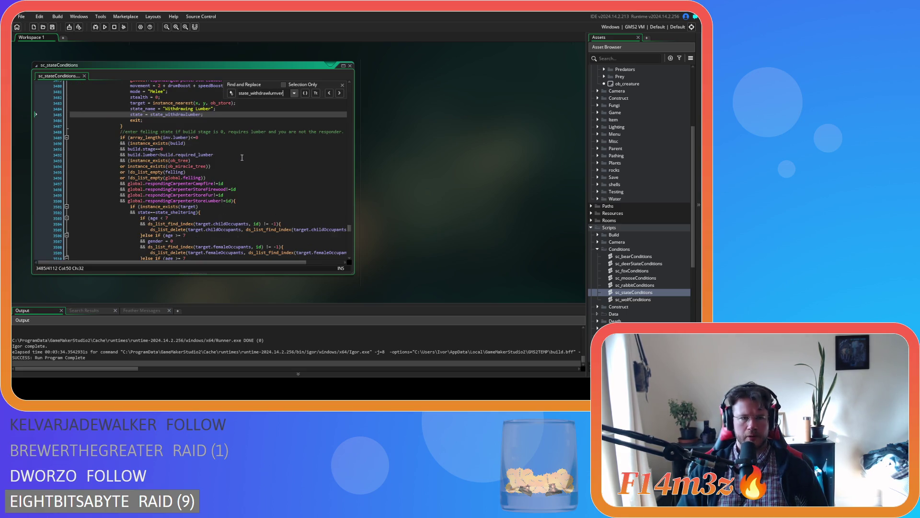
{"action": "scroll", "coordinate": [248, 125], "scroll_direction": "up", "scroll_amount": 5}
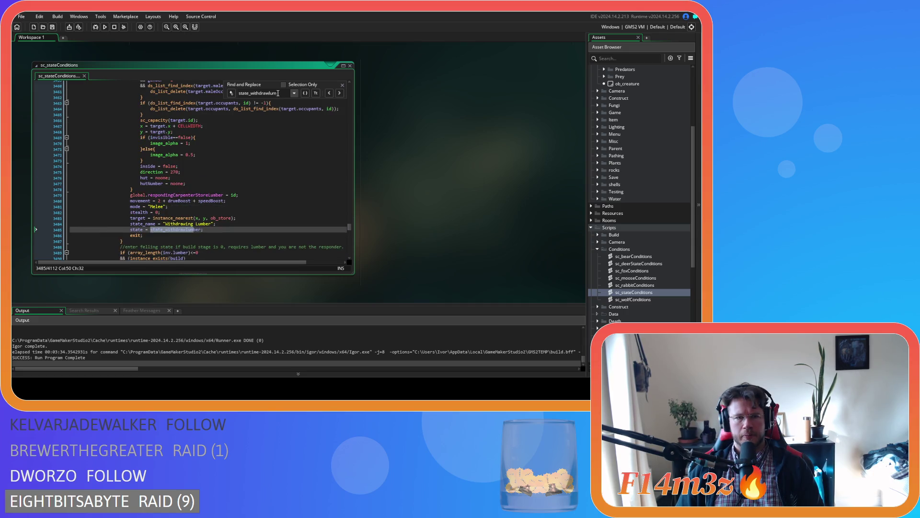
{"action": "left_click_drag", "start_coordinate": [277, 93], "coordinate": [251, 93]}
{"action": "type", "text": "s"}
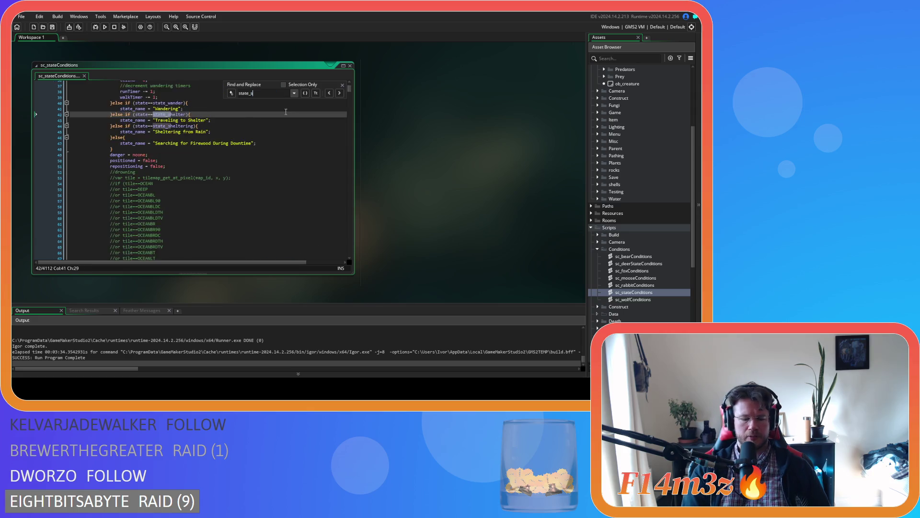
{"action": "type", "text": "upplylu"}
{"action": "scroll", "coordinate": [232, 184], "scroll_direction": "up", "scroll_amount": 7}
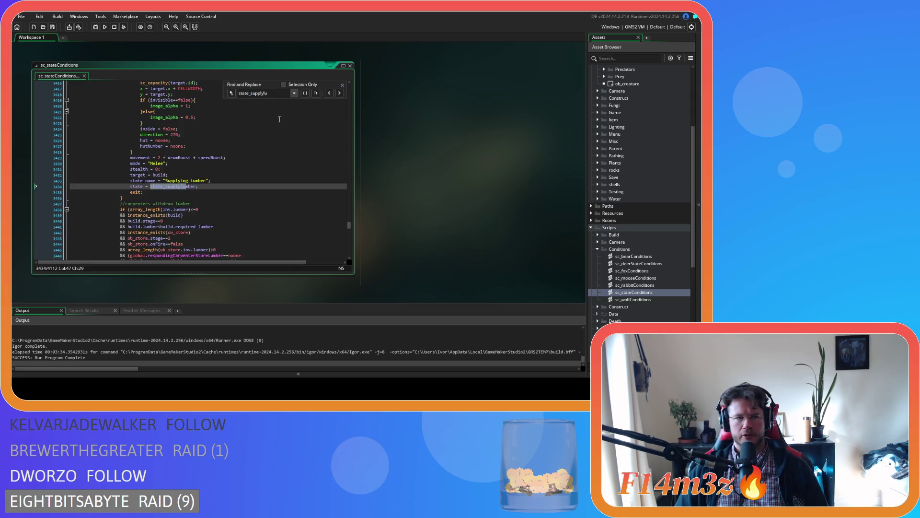
Step: Search for state_fell, inspect the felling condition, and close the search panel
{"action": "left_click_drag", "start_coordinate": [276, 93], "coordinate": [251, 94]}
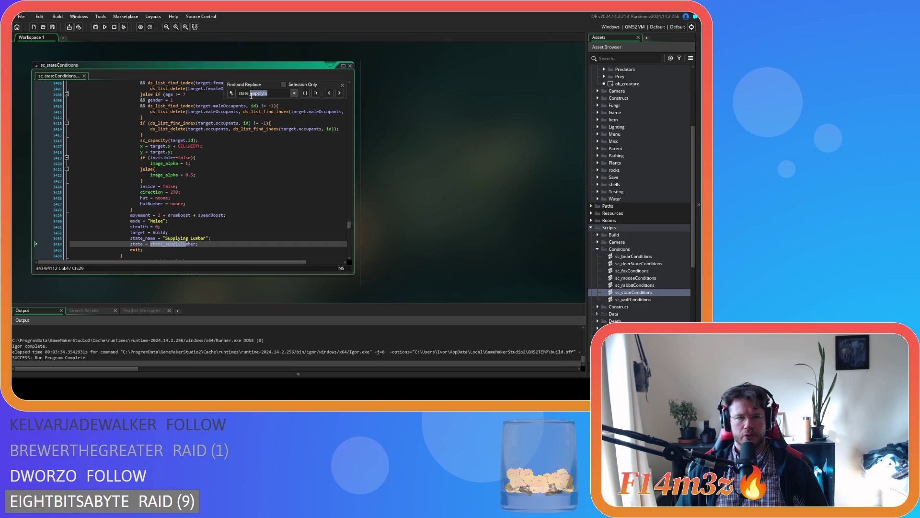
{"action": "type", "text": "fell"}
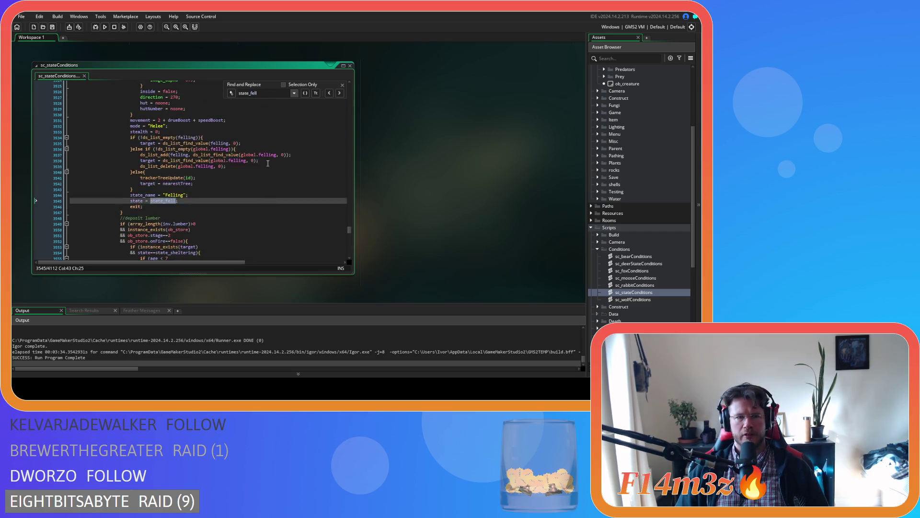
{"action": "scroll", "coordinate": [268, 163], "scroll_direction": "up", "scroll_amount": 5}
{"action": "left_click", "coordinate": [268, 167]}
{"action": "scroll", "coordinate": [268, 166], "scroll_direction": "up", "scroll_amount": 3}
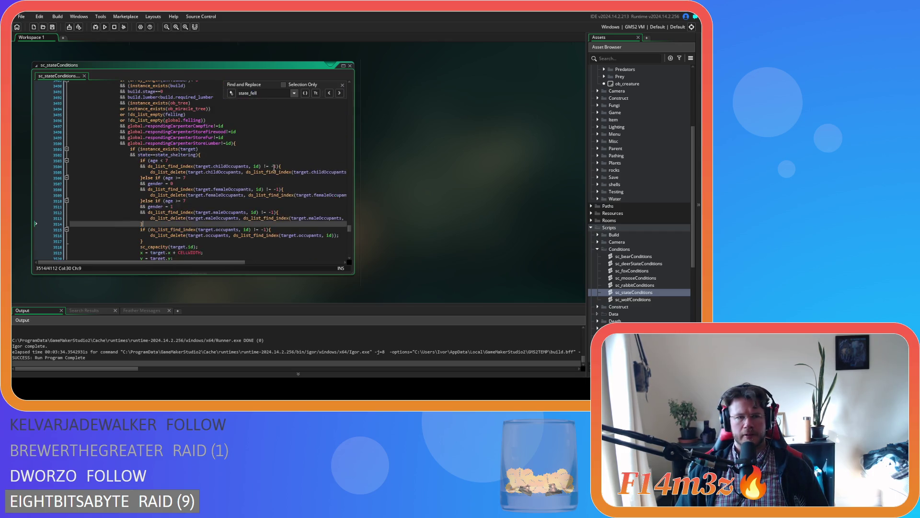
{"action": "left_click", "coordinate": [342, 86]}
{"action": "left_click", "coordinate": [284, 131]}
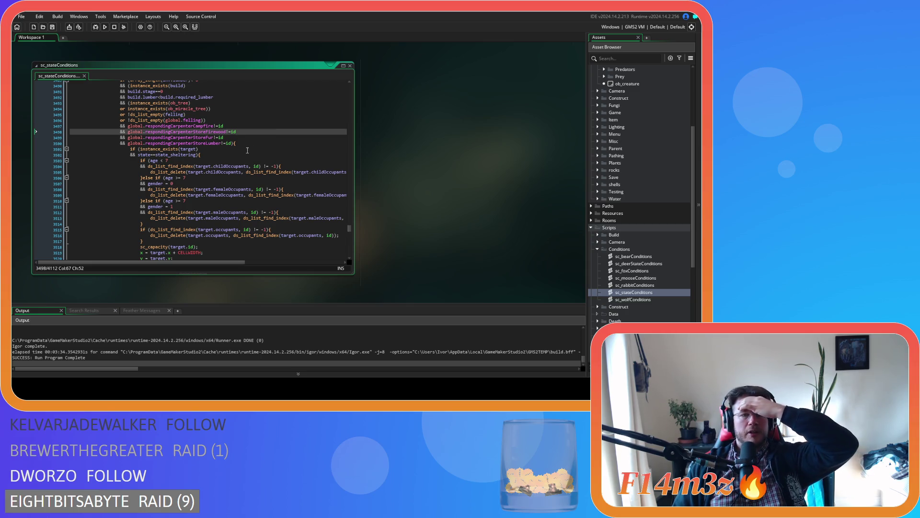
{"action": "left_click", "coordinate": [210, 144]}
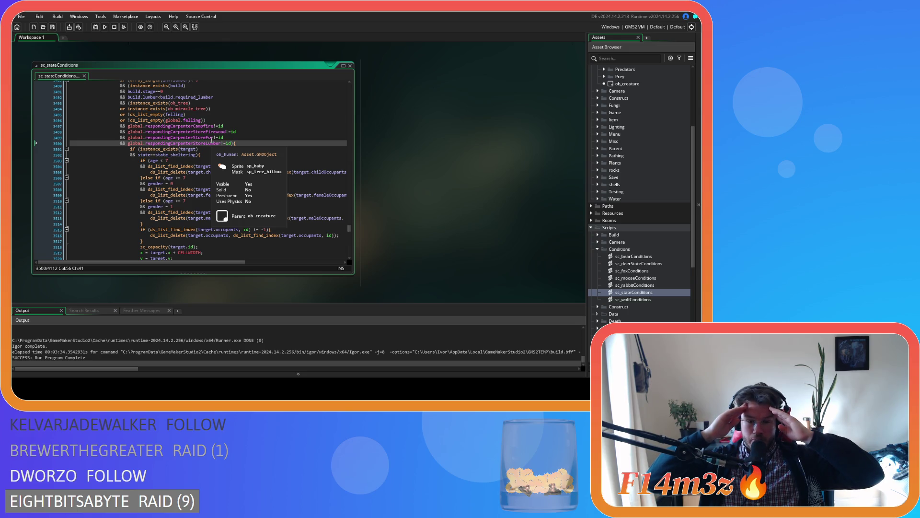
{"action": "key", "text": "Up"}
{"action": "key", "text": "End"}
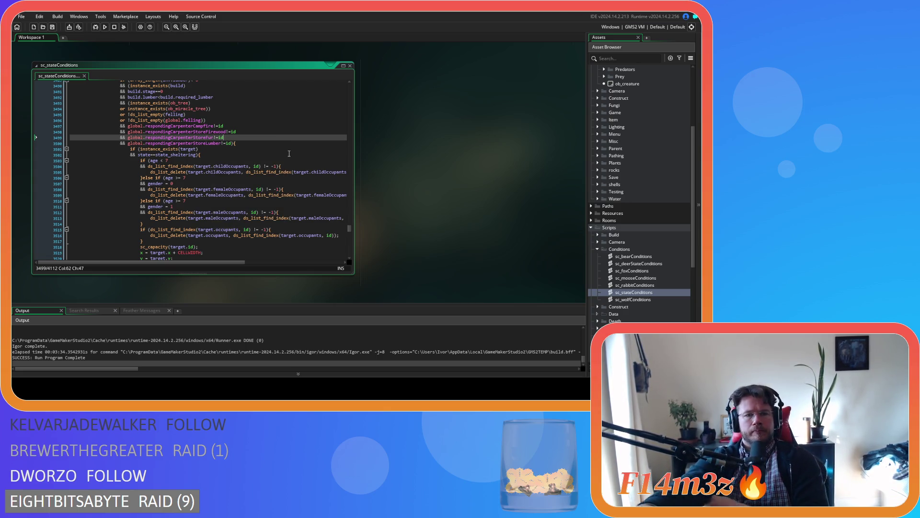
{"action": "left_click", "coordinate": [290, 160]}
{"action": "left_click", "coordinate": [247, 155]}
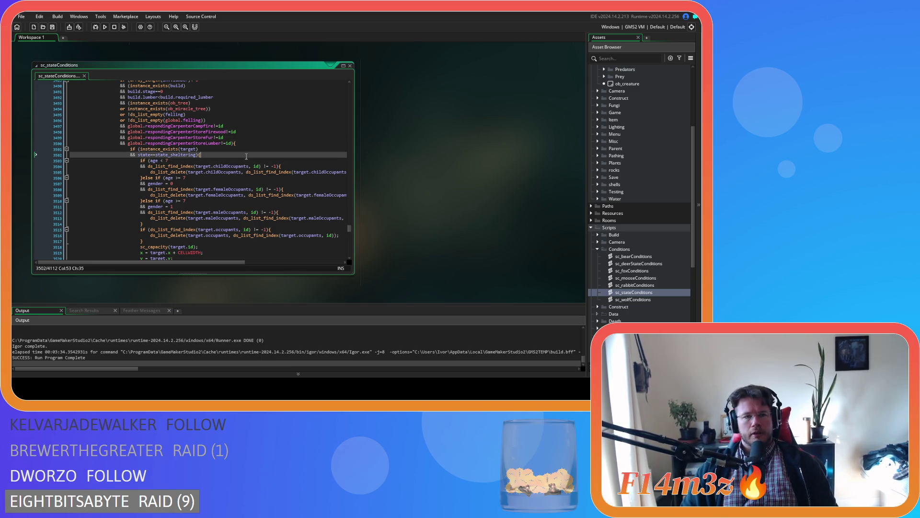
{"action": "key", "text": "Left"}
{"action": "scroll", "coordinate": [247, 157], "scroll_direction": "down", "scroll_amount": 9}
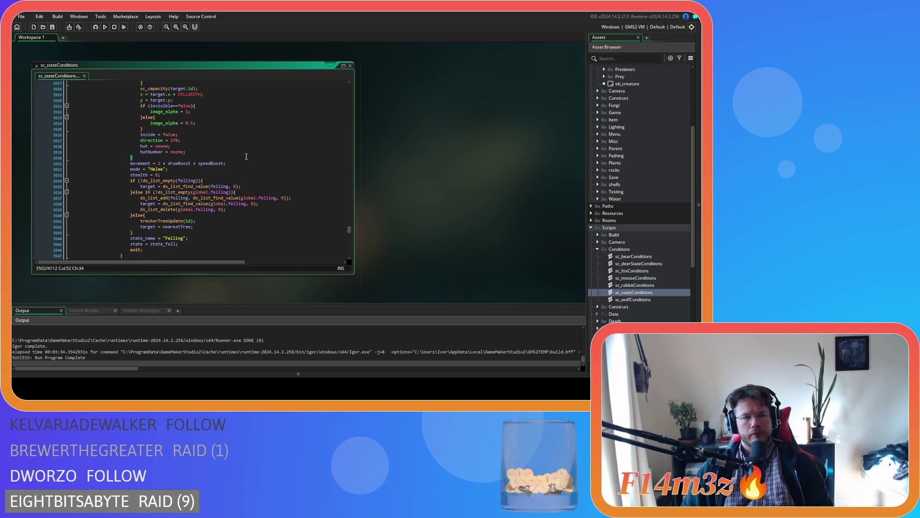
{"action": "scroll", "coordinate": [247, 156], "scroll_direction": "up", "scroll_amount": 8}
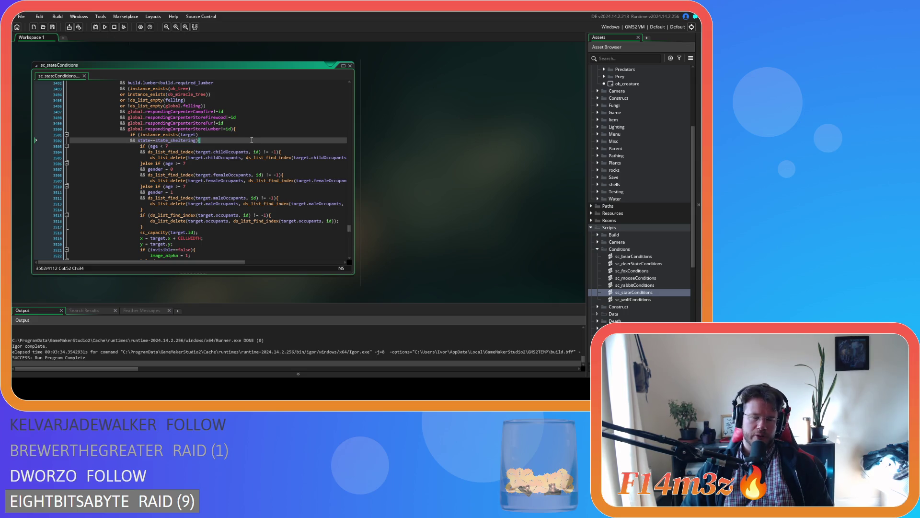
{"action": "left_click", "coordinate": [255, 135]}
{"action": "left_click", "coordinate": [261, 123]}
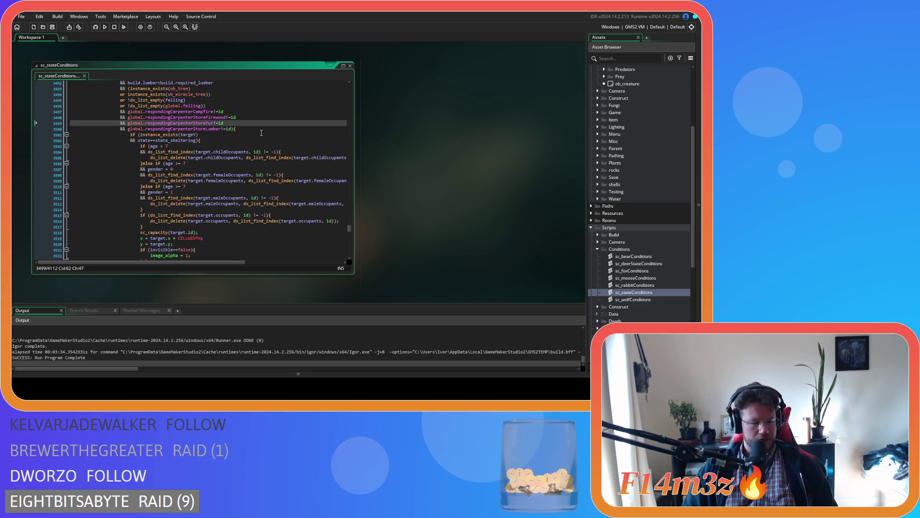
{"action": "right_click", "coordinate": [422, 150]}
Step: Close every open editor window with Windows > Close All, leaving the workspace empty
{"action": "mouse_move", "coordinate": [446, 155]}
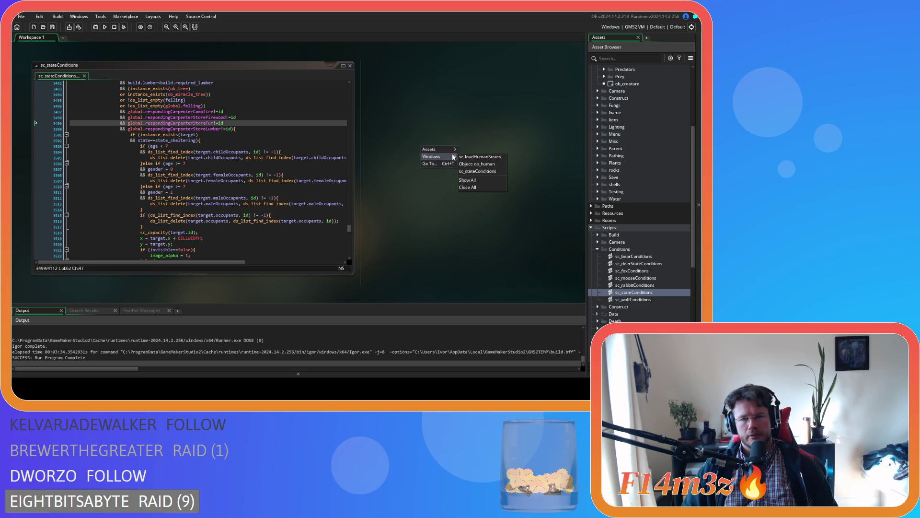
{"action": "left_click", "coordinate": [470, 186]}
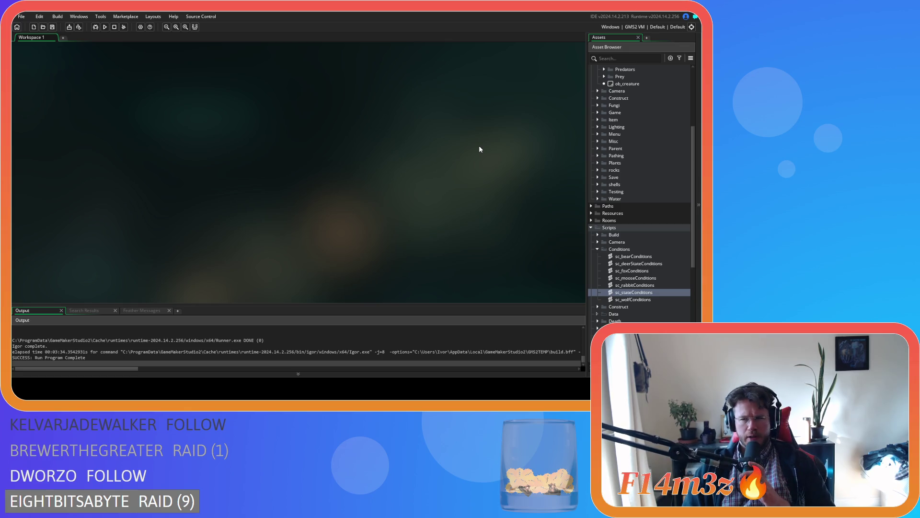
{"action": "scroll", "coordinate": [615, 133], "scroll_direction": "up", "scroll_amount": 3}
{"action": "scroll", "coordinate": [615, 132], "scroll_direction": "up", "scroll_amount": 2}
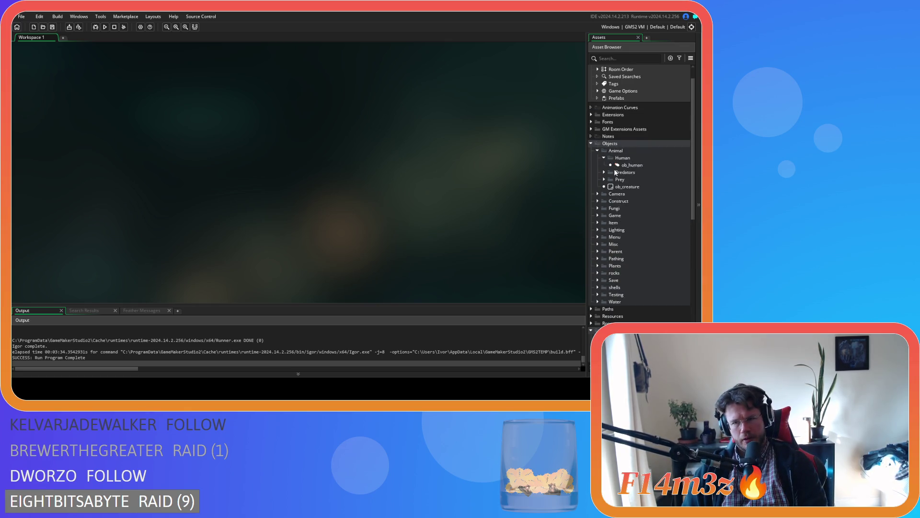
Step: Reopen ob_human's Create event and search it for 'responding', scrolling through the matches
{"action": "left_click", "coordinate": [620, 166]}
{"action": "double_click", "coordinate": [620, 168]}
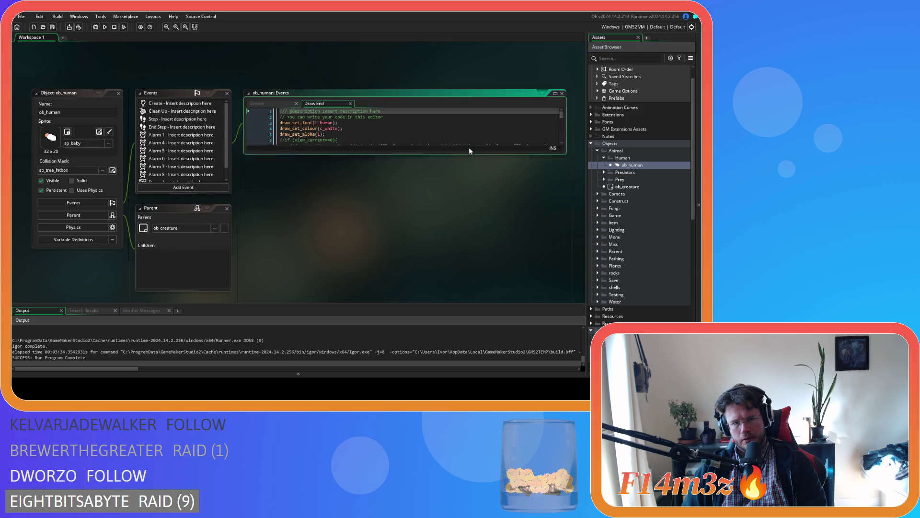
{"action": "left_click", "coordinate": [358, 164]}
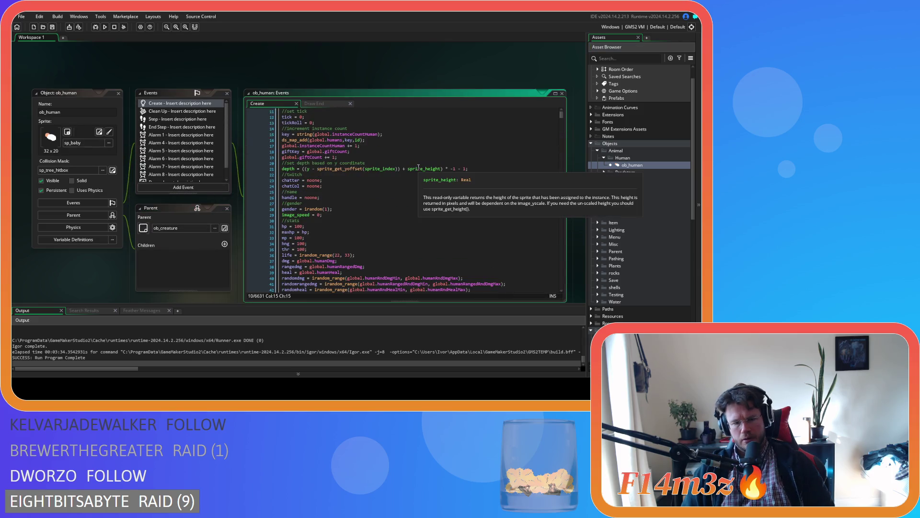
{"action": "key", "text": "ctrl+f"}
{"action": "type", "text": "responding"}
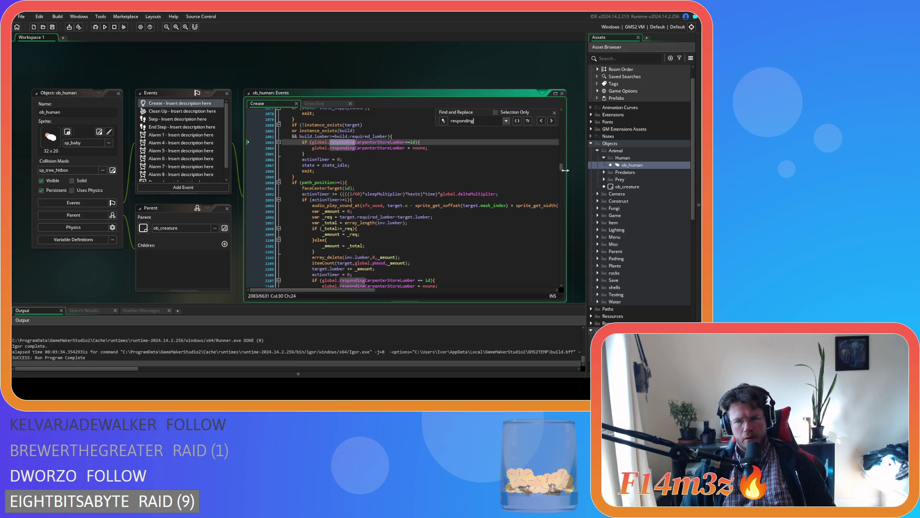
{"action": "left_click_drag", "start_coordinate": [563, 169], "coordinate": [567, 148]}
{"action": "left_click_drag", "start_coordinate": [570, 135], "coordinate": [573, 117]}
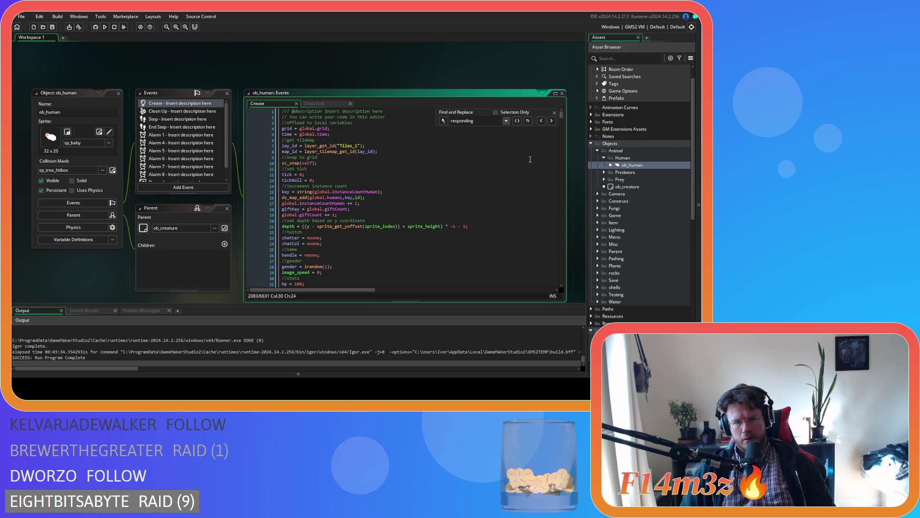
{"action": "left_click", "coordinate": [555, 114]}
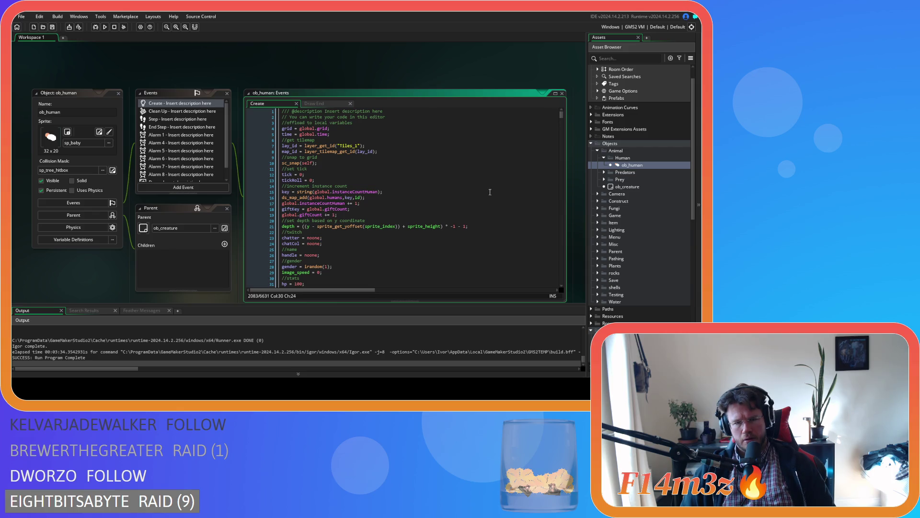
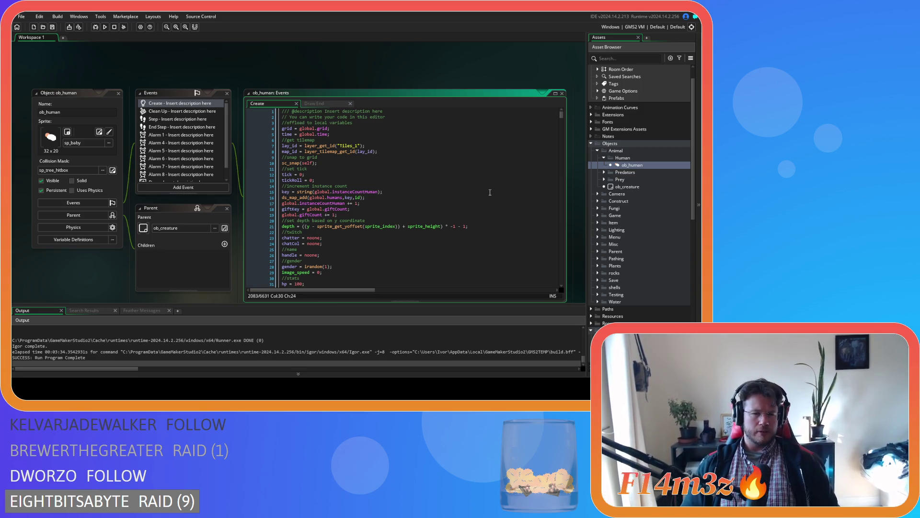
Step: Look over the sprite_height depth line and the string() call on line 15
{"action": "left_click", "coordinate": [438, 225]}
{"action": "left_click", "coordinate": [378, 191]}
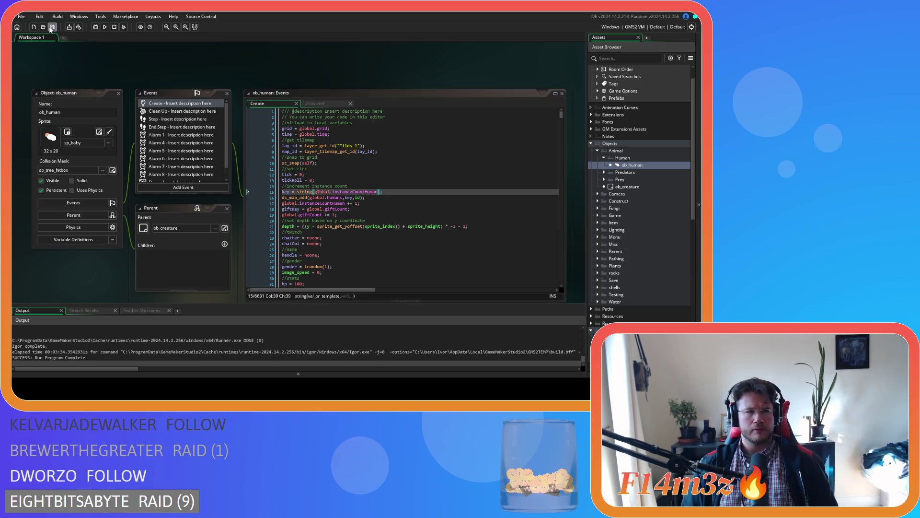
{"action": "left_click", "coordinate": [410, 200]}
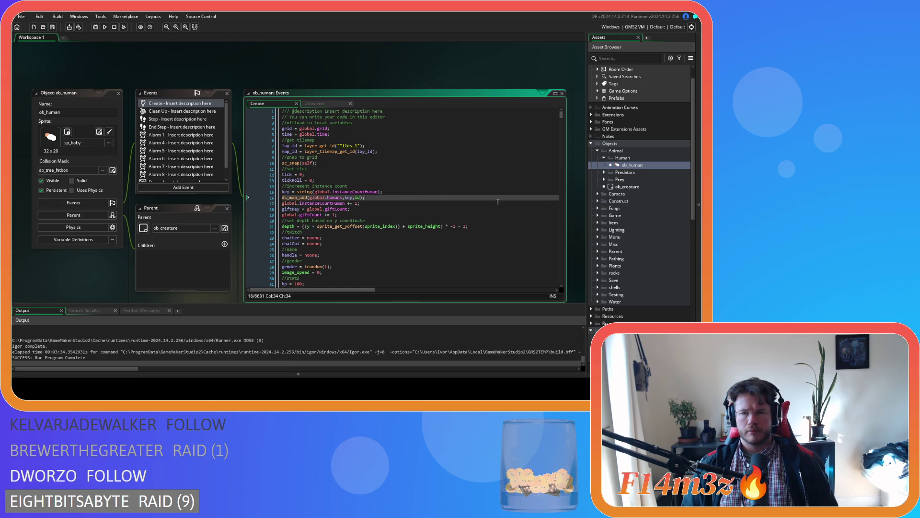
{"action": "scroll", "coordinate": [612, 263], "scroll_direction": "down", "scroll_amount": 4}
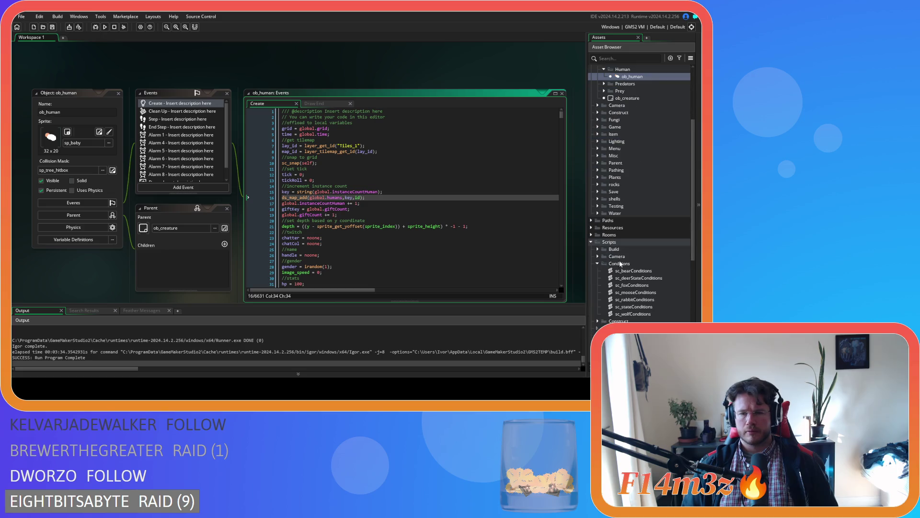
Step: Open the ob_save object's Key Press - F5 event code
{"action": "left_click", "coordinate": [597, 192]}
{"action": "double_click", "coordinate": [620, 206]}
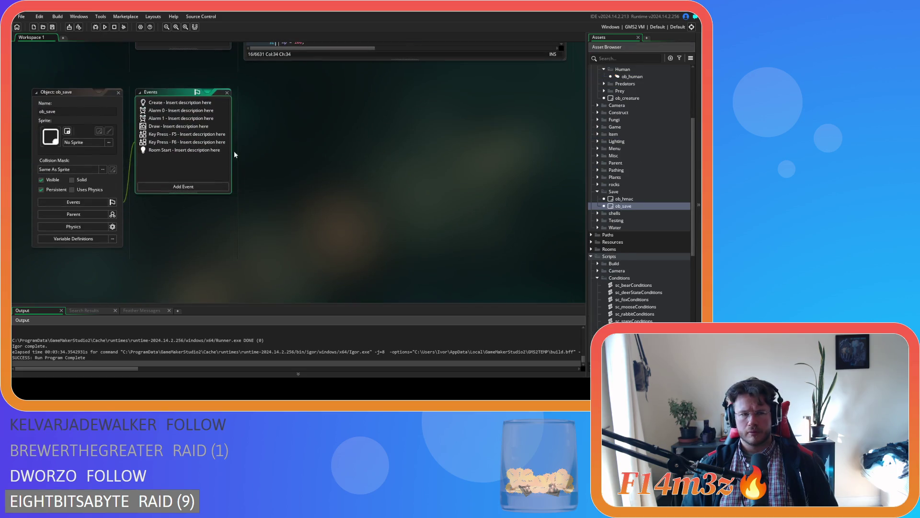
{"action": "double_click", "coordinate": [158, 135]}
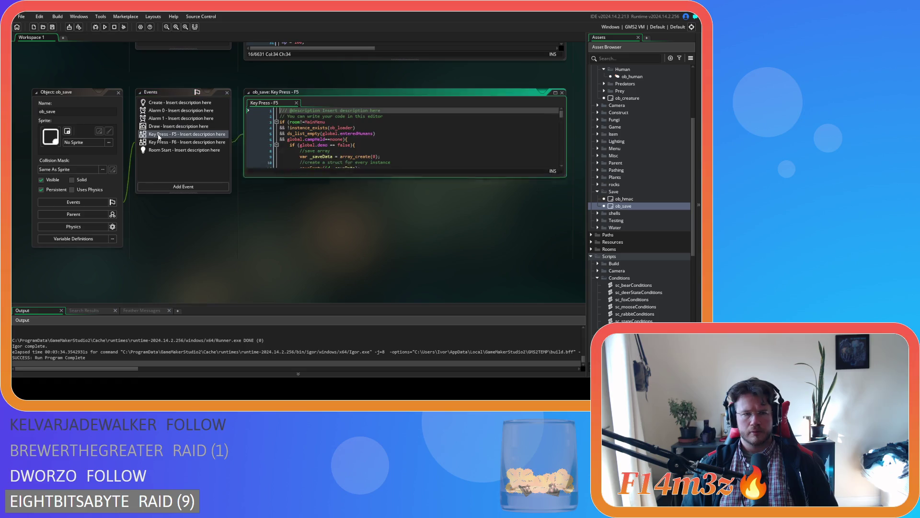
Step: Close all open workspace windows via Windows > Close All
{"action": "right_click", "coordinate": [206, 213]}
{"action": "mouse_move", "coordinate": [224, 223]}
{"action": "left_click", "coordinate": [254, 249]}
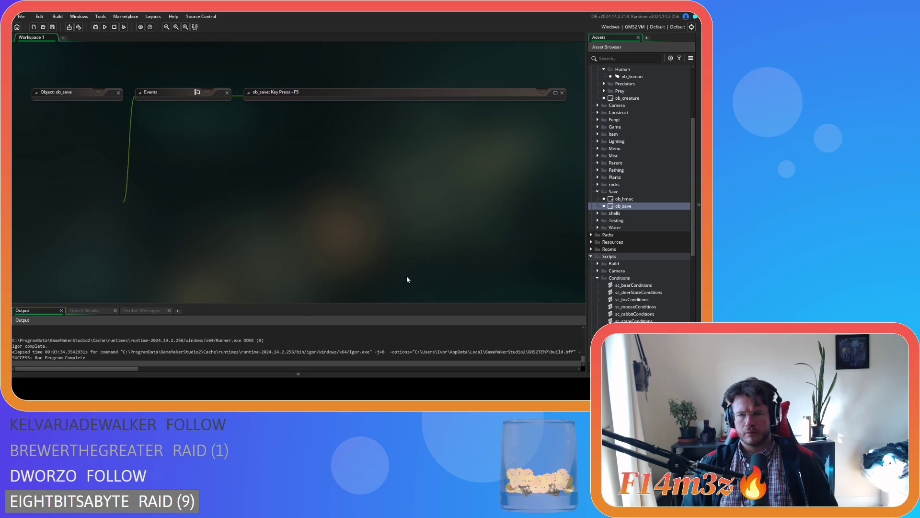
Step: Collapse the Conditions scripts folder and expand Save to list sc_saveArrow onward
{"action": "scroll", "coordinate": [625, 300], "scroll_direction": "down", "scroll_amount": 3}
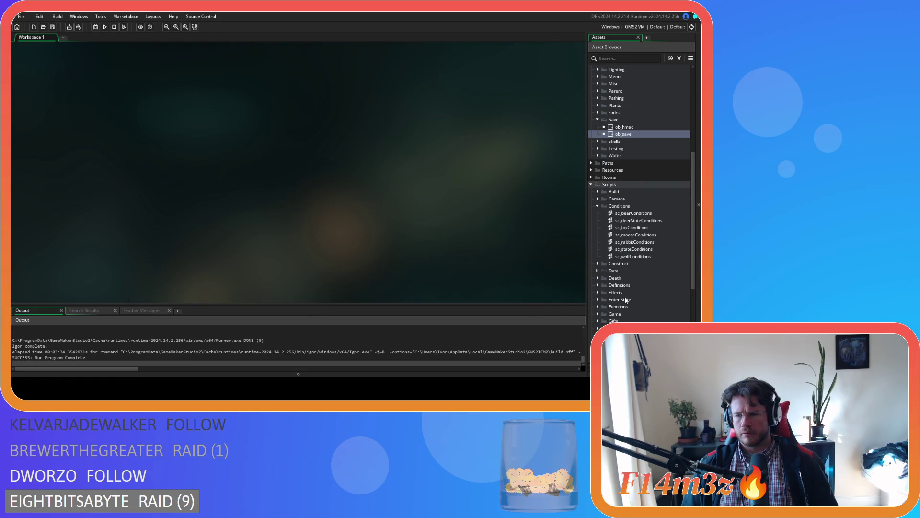
{"action": "left_click", "coordinate": [598, 206]}
{"action": "scroll", "coordinate": [589, 279], "scroll_direction": "down", "scroll_amount": 4}
{"action": "left_click", "coordinate": [598, 292]}
{"action": "scroll", "coordinate": [637, 310], "scroll_direction": "down", "scroll_amount": 4}
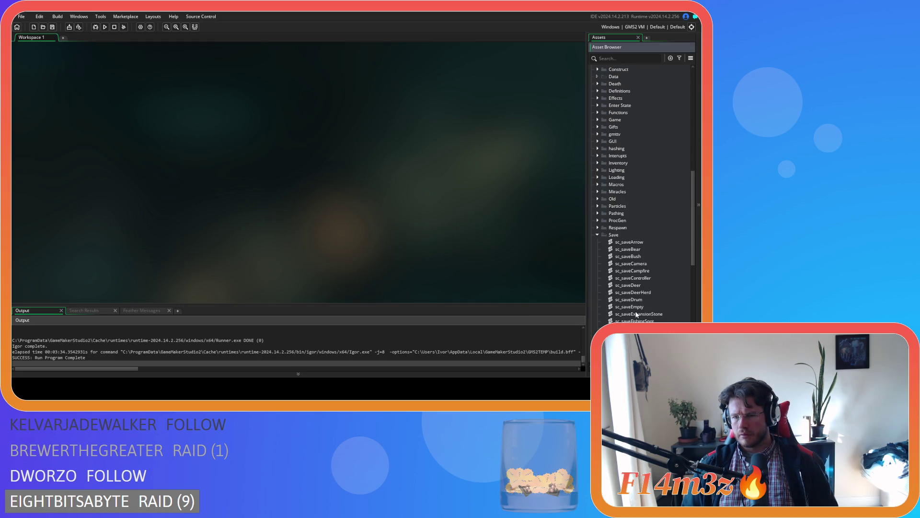
{"action": "scroll", "coordinate": [658, 288], "scroll_direction": "down", "scroll_amount": 3}
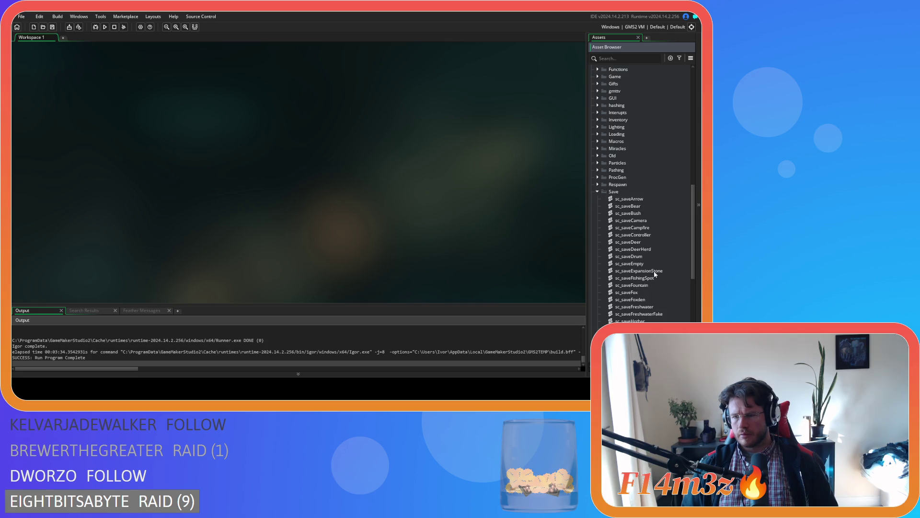
Step: Open sc_saveHuman and find the available = true assignment in its if/or block
{"action": "double_click", "coordinate": [655, 272]}
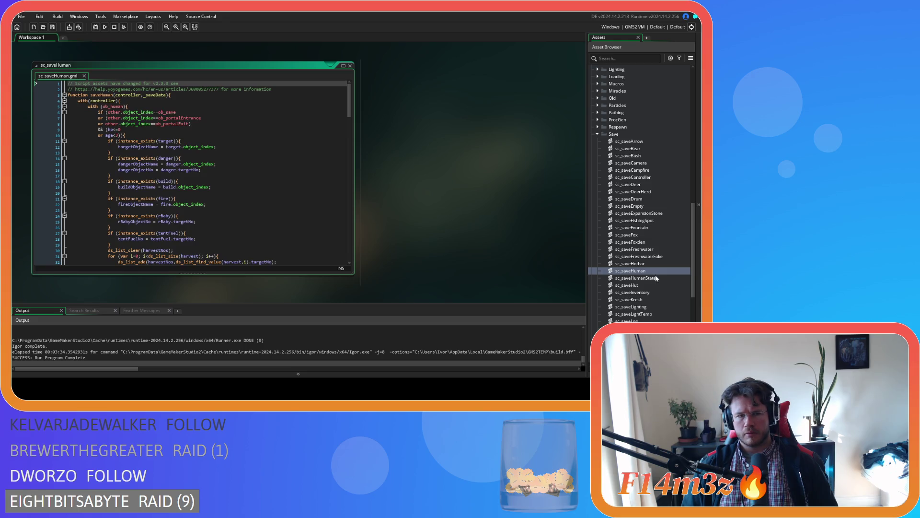
{"action": "mouse_move", "coordinate": [352, 115]}
{"action": "left_mouse_down"}
{"action": "mouse_move", "coordinate": [343, 249]}
{"action": "mouse_move", "coordinate": [335, 117]}
{"action": "left_mouse_up"}
{"action": "scroll", "coordinate": [325, 136], "scroll_direction": "down", "scroll_amount": 5}
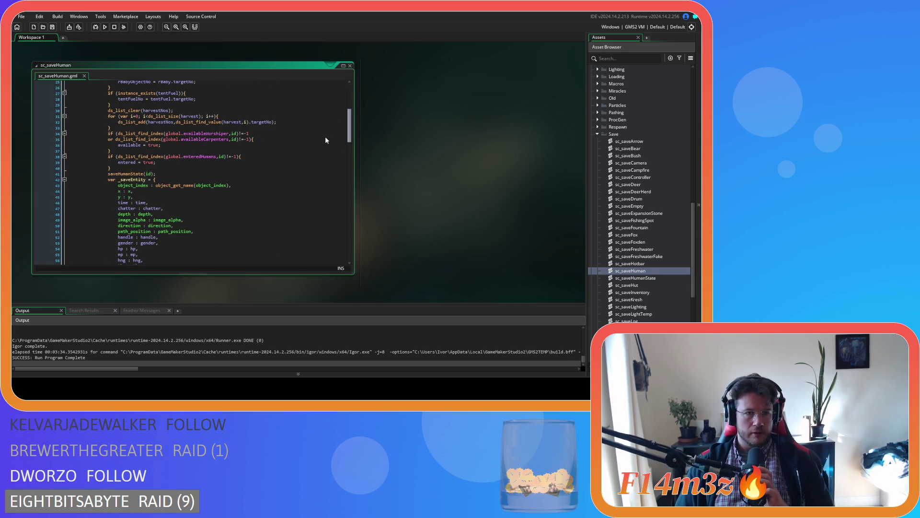
{"action": "scroll", "coordinate": [315, 134], "scroll_direction": "up", "scroll_amount": 2}
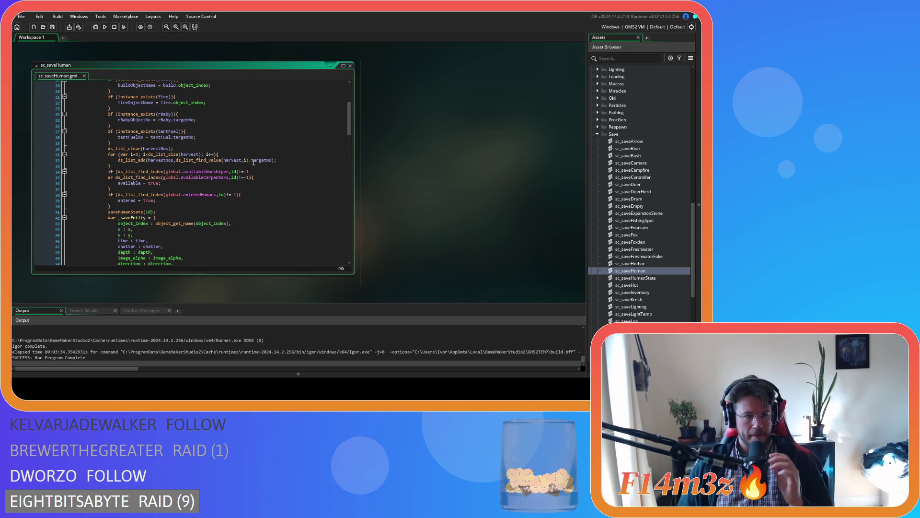
{"action": "left_click_drag", "start_coordinate": [161, 183], "coordinate": [98, 183]}
{"action": "left_click", "coordinate": [173, 185]}
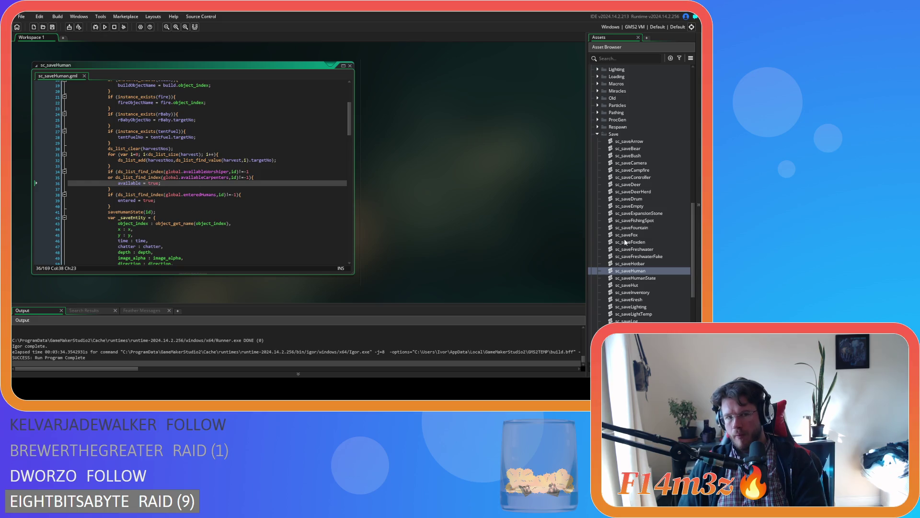
Step: Open the ob_human object editor showing its Create event code
{"action": "scroll", "coordinate": [654, 243], "scroll_direction": "up", "scroll_amount": 8}
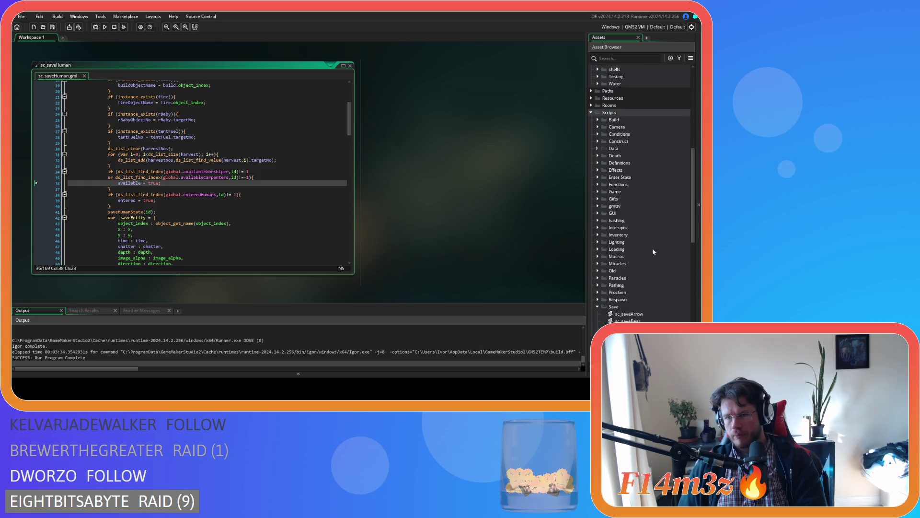
{"action": "scroll", "coordinate": [651, 251], "scroll_direction": "up", "scroll_amount": 10}
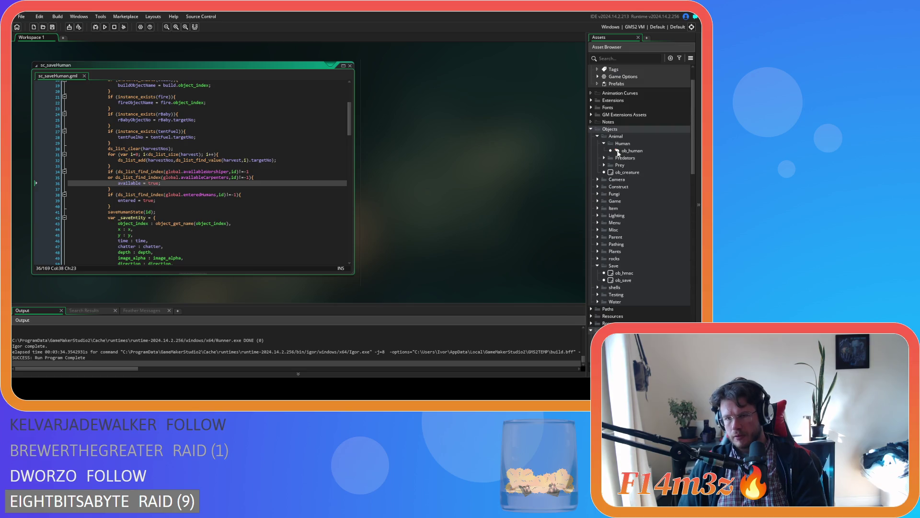
{"action": "double_click", "coordinate": [618, 151]}
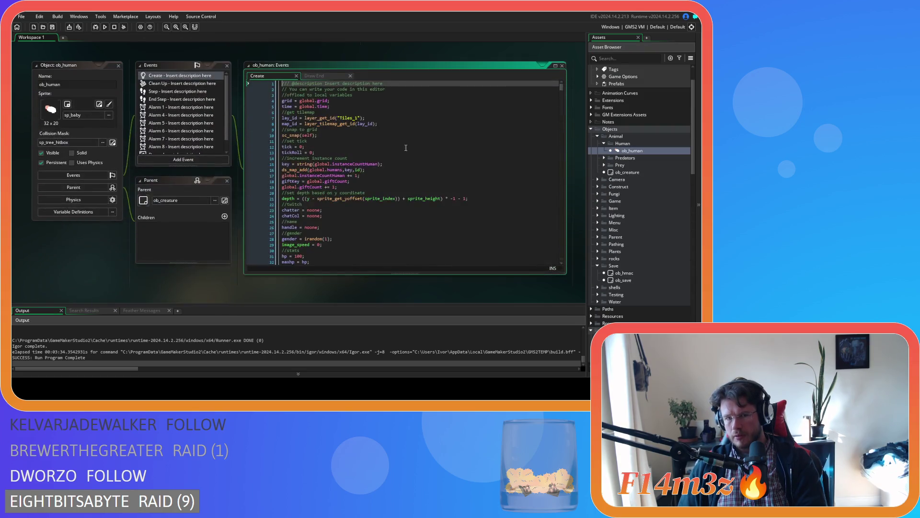
Step: Duplicate the available = false line in ob_human's Create code and rename the copy responding
{"action": "left_click", "coordinate": [327, 140]}
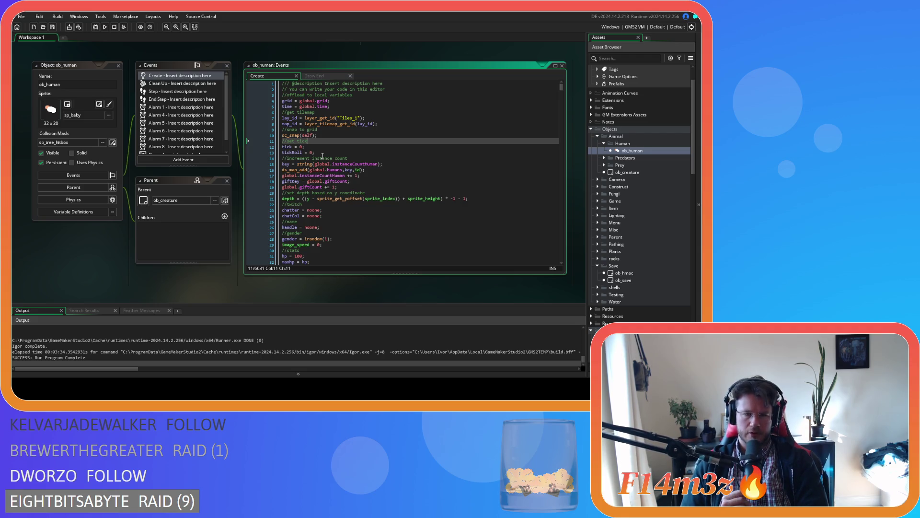
{"action": "scroll", "coordinate": [323, 156], "scroll_direction": "down", "scroll_amount": 7}
{"action": "left_click", "coordinate": [352, 155]}
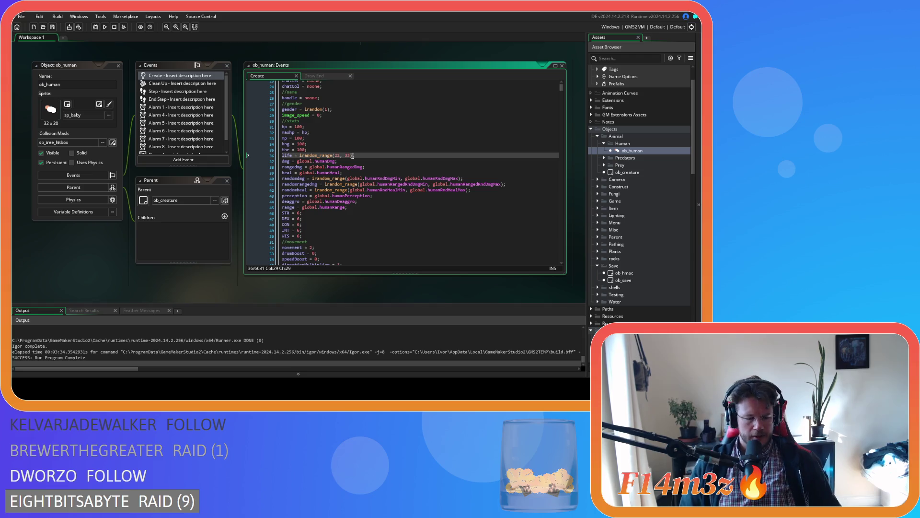
{"action": "key", "text": "ctrl+f"}
{"action": "type", "text": "available"}
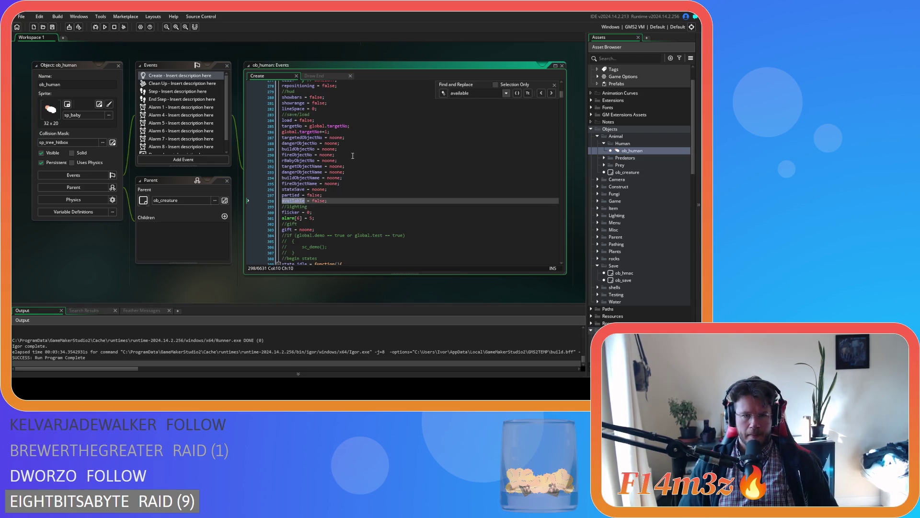
{"action": "key", "text": "ctrl+d"}
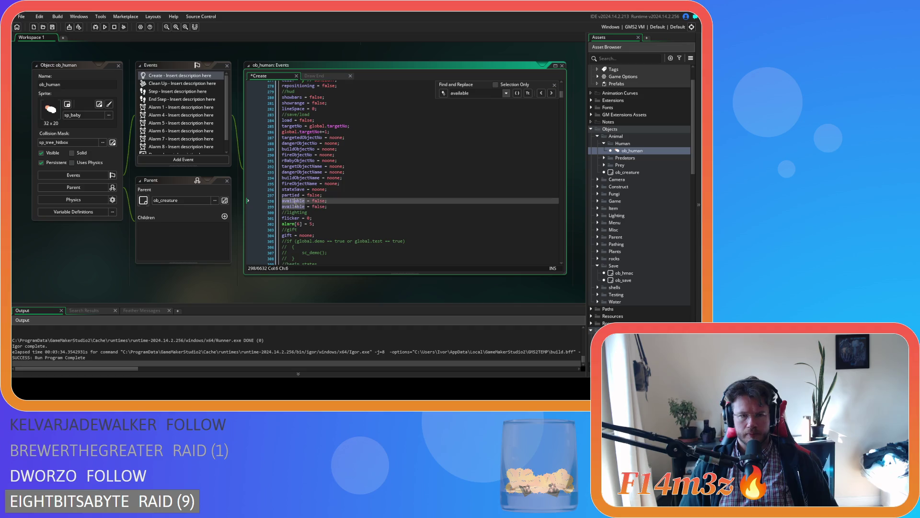
{"action": "double_click", "coordinate": [292, 207]}
{"action": "type", "text": "respon"}
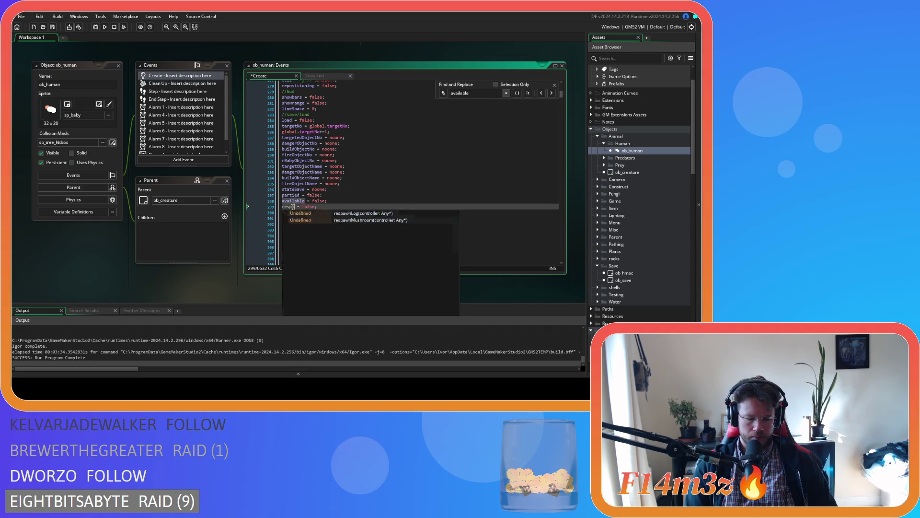
{"action": "type", "text": "ding"}
{"action": "key", "text": "End"}
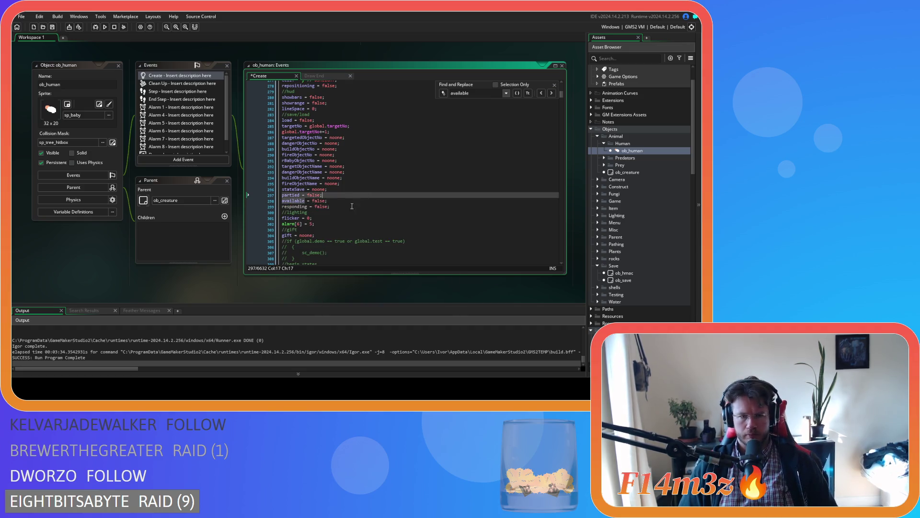
{"action": "left_click", "coordinate": [555, 85]}
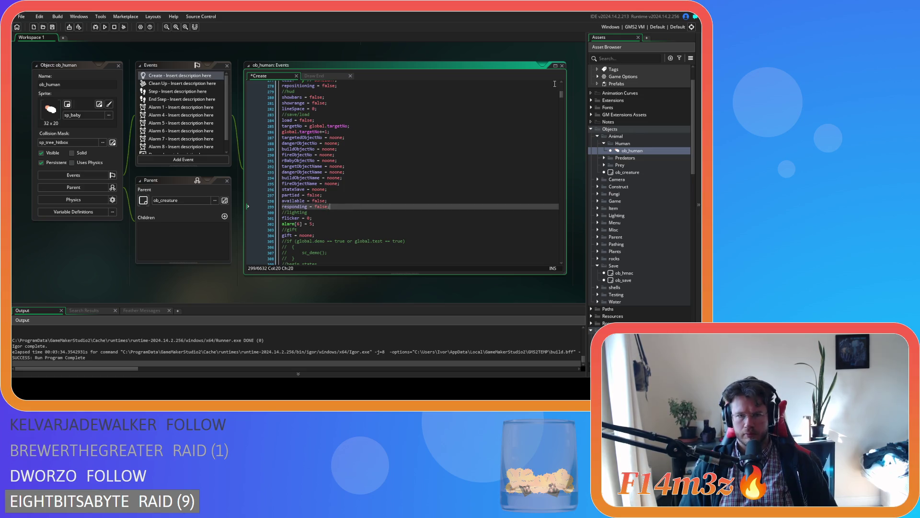
{"action": "key", "text": "ctrl+Tab"}
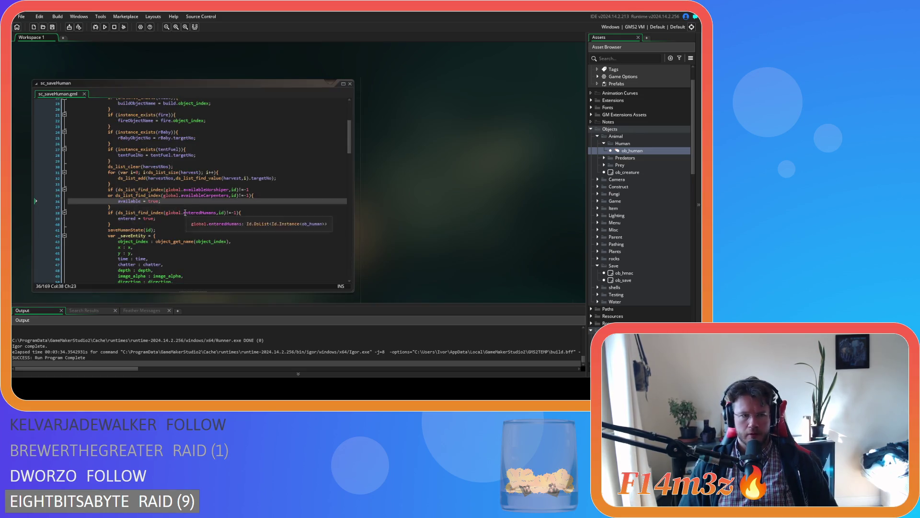
Step: Duplicate sc_saveHuman's available if/or block
{"action": "left_click_drag", "start_coordinate": [115, 210], "coordinate": [108, 190]}
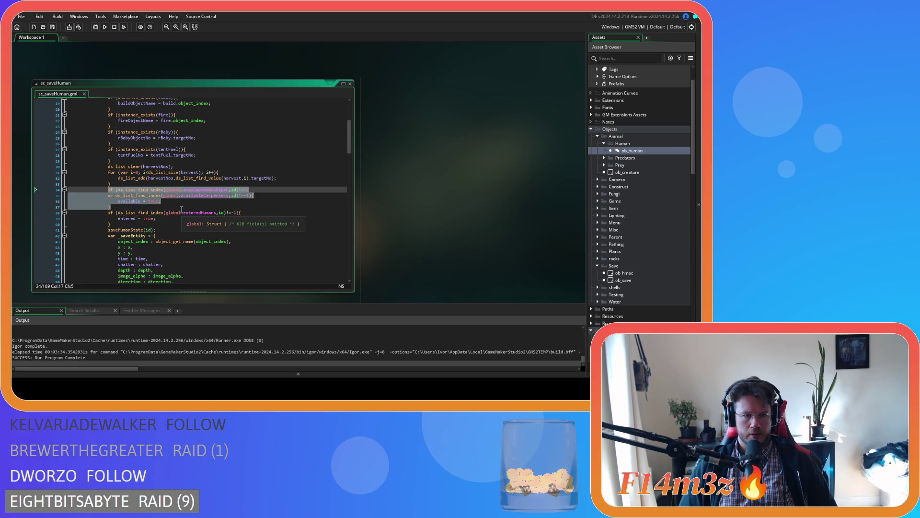
{"action": "key", "text": "ctrl+d"}
{"action": "left_click", "coordinate": [227, 222]}
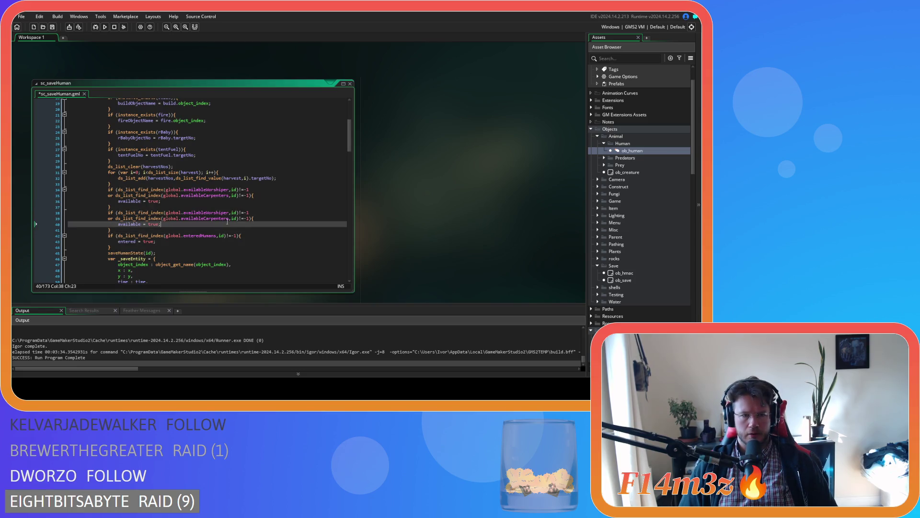
Step: In ob_human's Draw End, add ==id to the Lumber check and copy the four respondingCarpenter conditions
{"action": "double_click", "coordinate": [646, 150]}
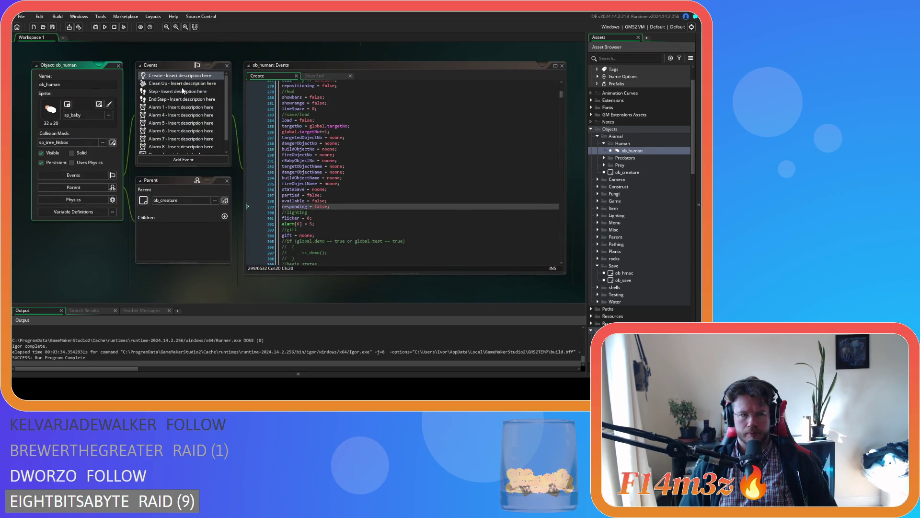
{"action": "left_click", "coordinate": [315, 77]}
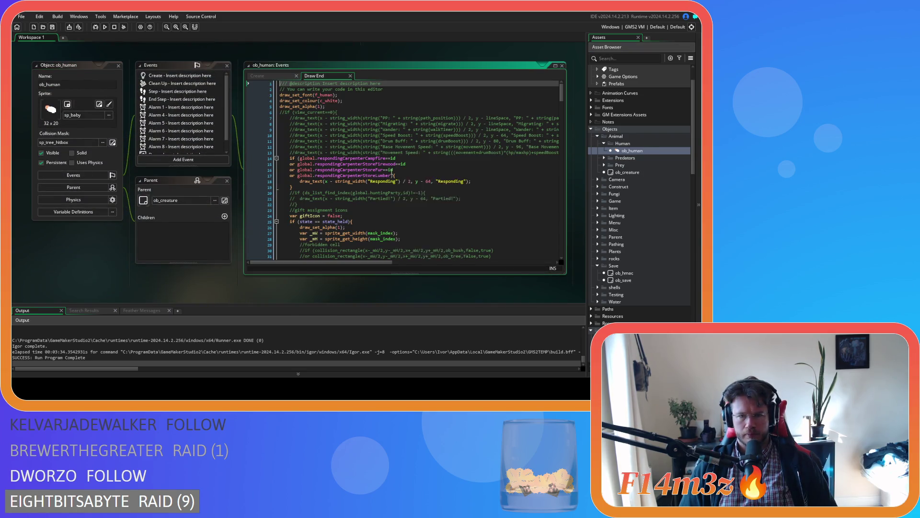
{"action": "left_click", "coordinate": [389, 175]}
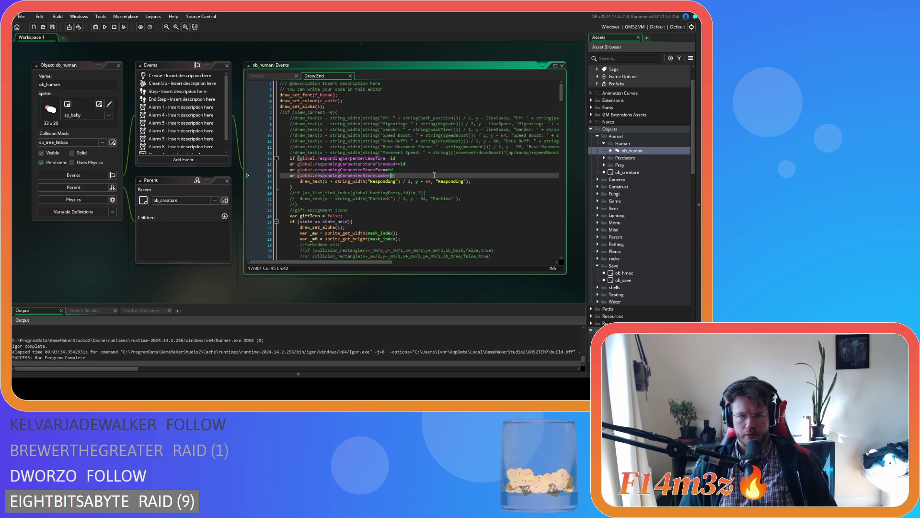
{"action": "key", "text": "Right"}
{"action": "type", "text": "==id"}
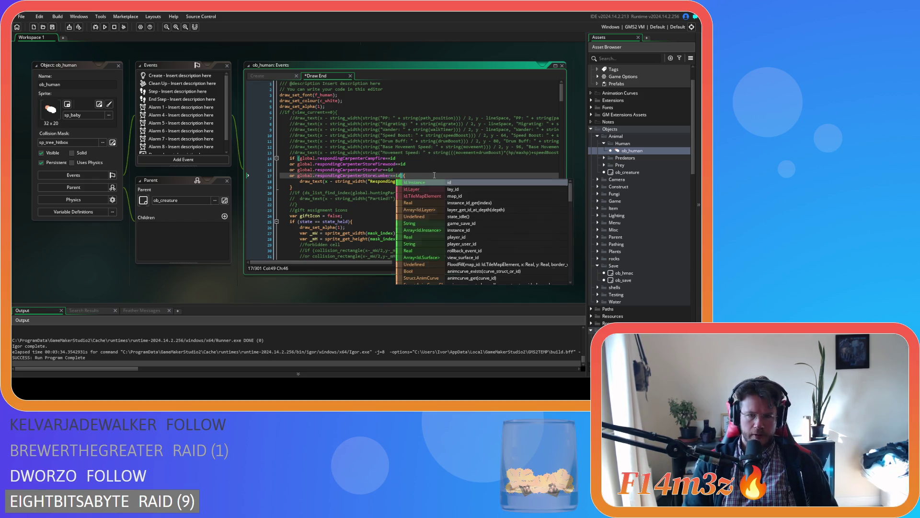
{"action": "left_click_drag", "start_coordinate": [402, 174], "coordinate": [301, 161]}
{"action": "right_click", "coordinate": [301, 161]}
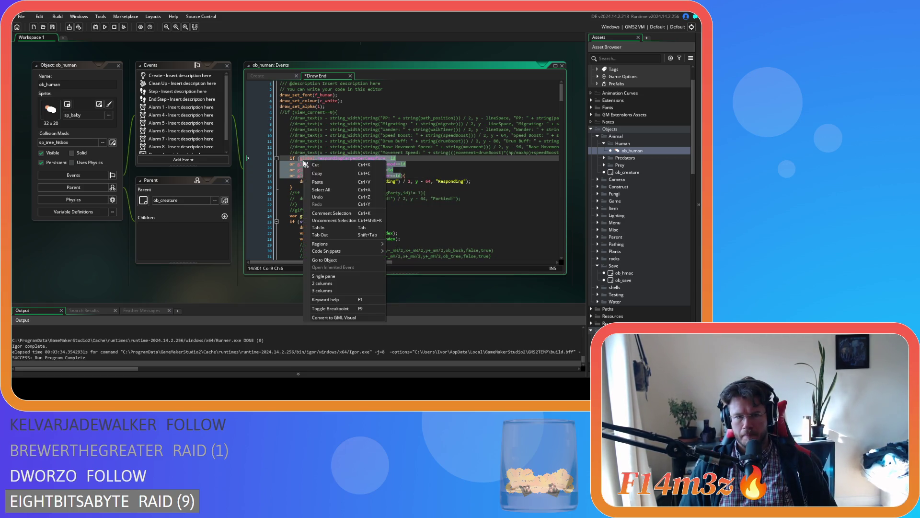
{"action": "left_click", "coordinate": [89, 80]}
Step: Comment out Draw End's responding check lines with Ctrl+K, then undo it
{"action": "left_click", "coordinate": [119, 65]}
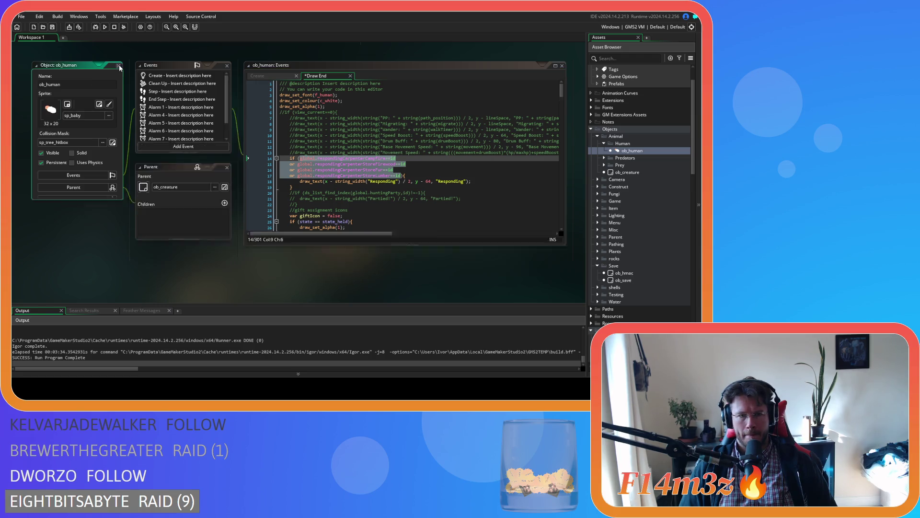
{"action": "left_click", "coordinate": [641, 154]}
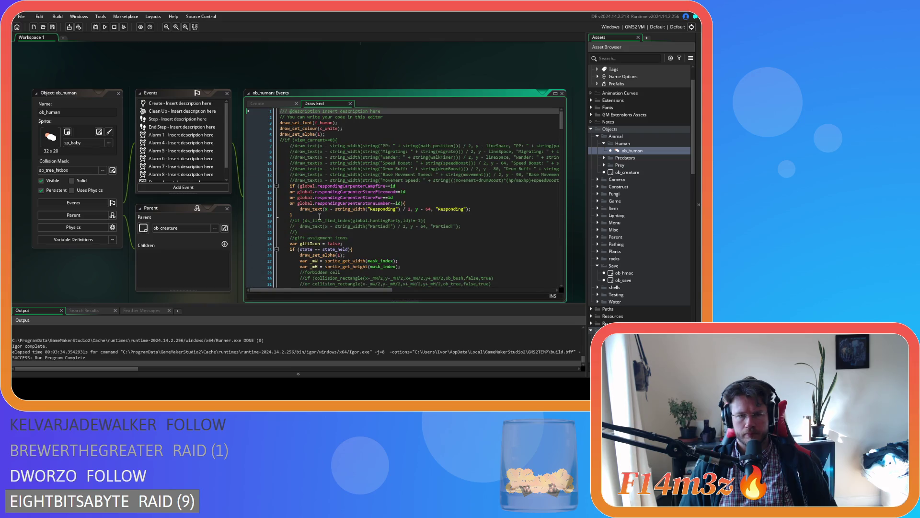
{"action": "left_click_drag", "start_coordinate": [320, 217], "coordinate": [274, 187]}
{"action": "key", "text": "ctrl+k"}
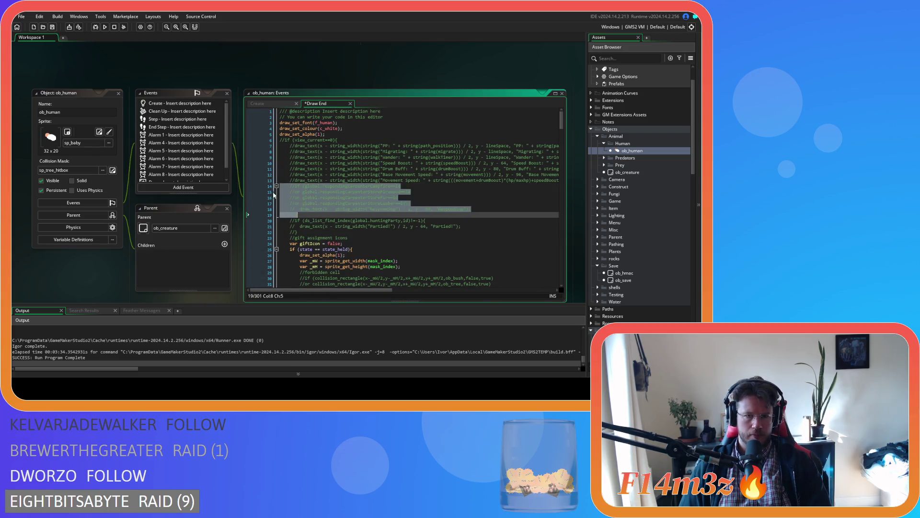
{"action": "key", "text": "ctrl+z"}
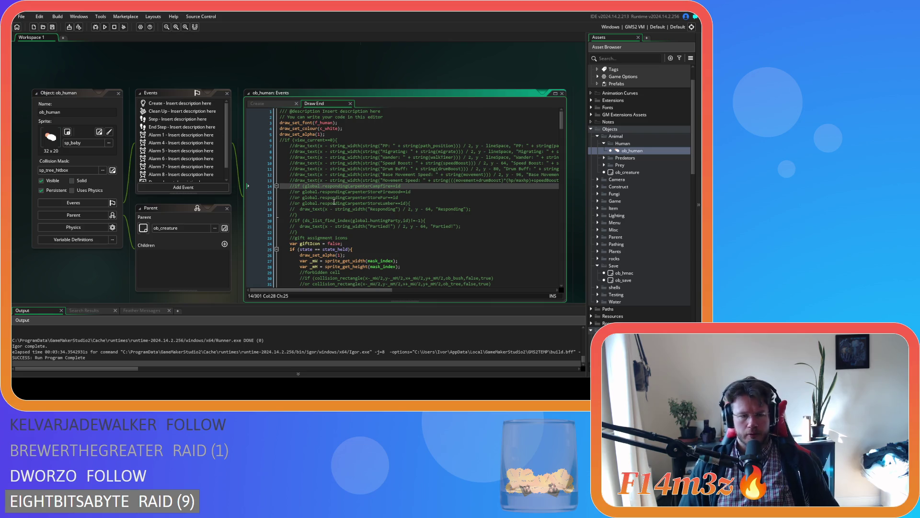
Step: Replace lines 38–39 in sc_saveHuman with the copied conditions and indent the firewood, fur and lumber lines
{"action": "middle_click", "coordinate": [336, 202]}
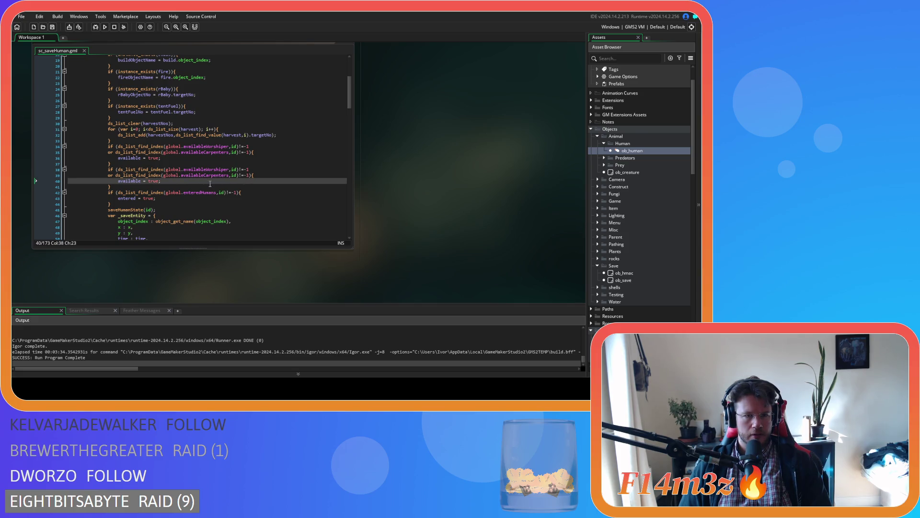
{"action": "left_click_drag", "start_coordinate": [249, 175], "coordinate": [119, 170]}
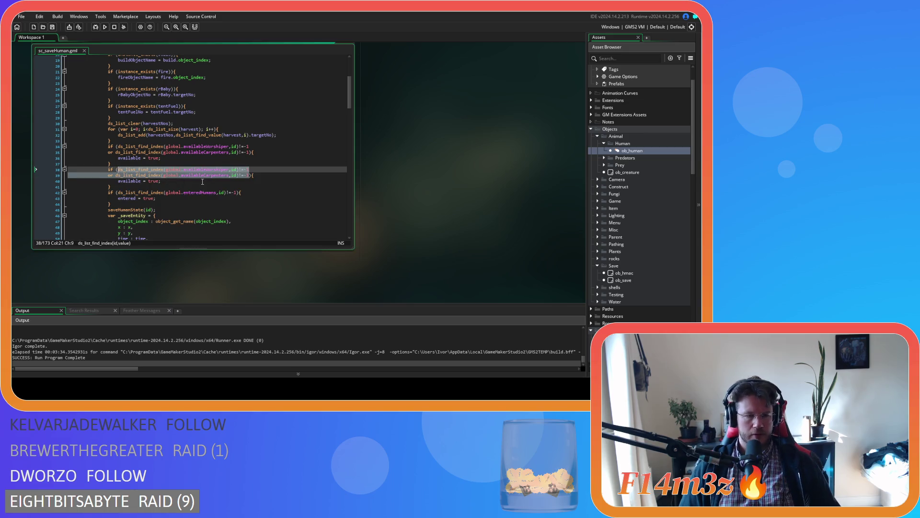
{"action": "type", "text": "global.respondingCarpenterCampfire==id \tor global.respondingCarpenterStoreFirewood==id \tor global.respondingCarpenterStoreFur==id \tor global.respondingCarpenterStoreLumber==id"}
{"action": "left_click", "coordinate": [75, 176]}
{"action": "key", "text": "Tab"}
{"action": "key", "text": "Tab"}
{"action": "key", "text": "Tab"}
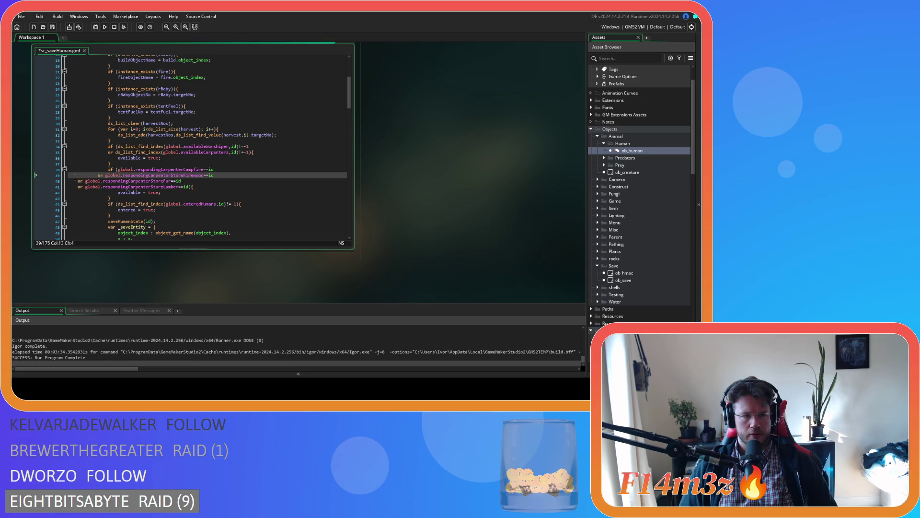
{"action": "left_click", "coordinate": [73, 181]}
{"action": "key", "text": "Tab"}
{"action": "key", "text": "Tab"}
{"action": "key", "text": "Tab"}
{"action": "left_click", "coordinate": [73, 186]}
{"action": "key", "text": "Tab"}
{"action": "key", "text": "Tab"}
{"action": "key", "text": "Tab"}
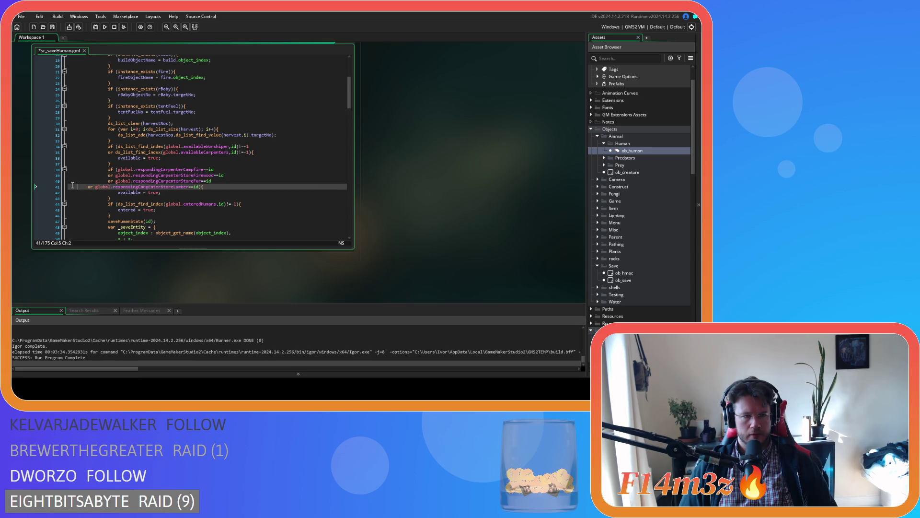
Step: Change available to responding on line 42 and save the script
{"action": "double_click", "coordinate": [139, 193]}
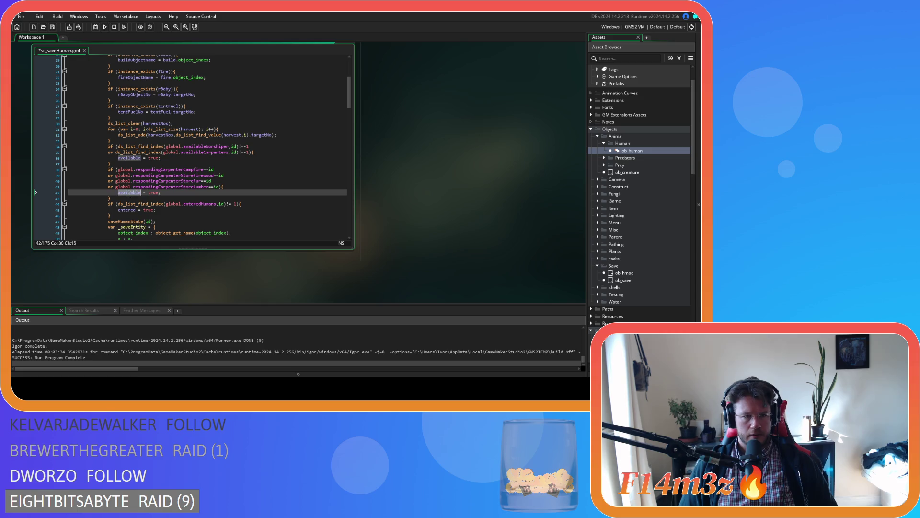
{"action": "type", "text": "respond"}
{"action": "key", "text": "Return"}
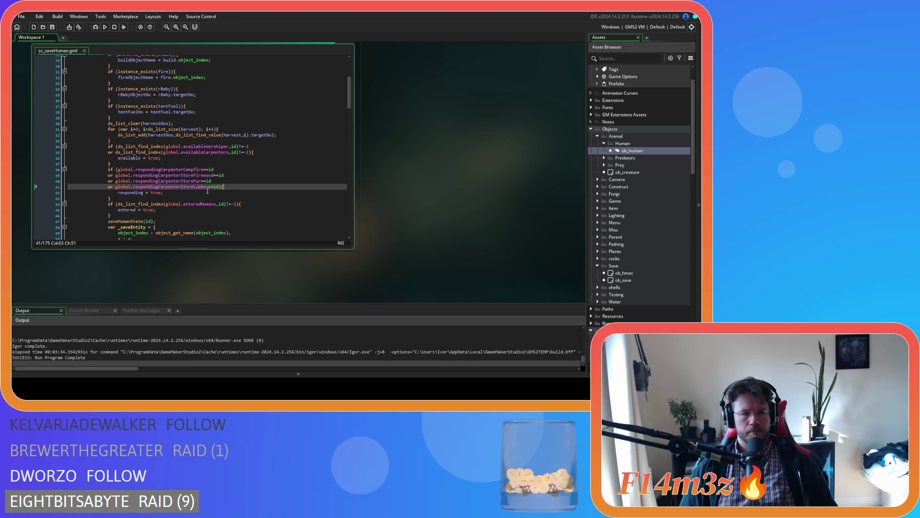
{"action": "left_click", "coordinate": [169, 195]}
{"action": "key", "text": "ctrl+s"}
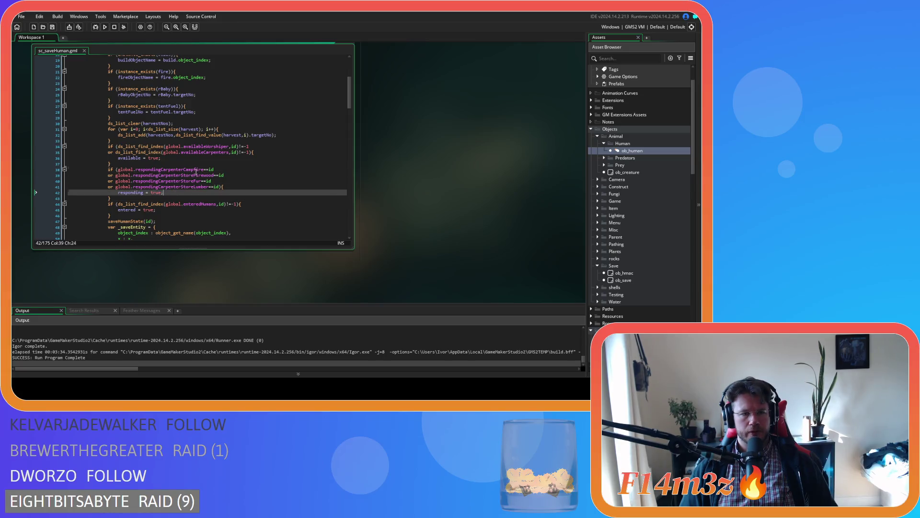
{"action": "left_click", "coordinate": [215, 169]}
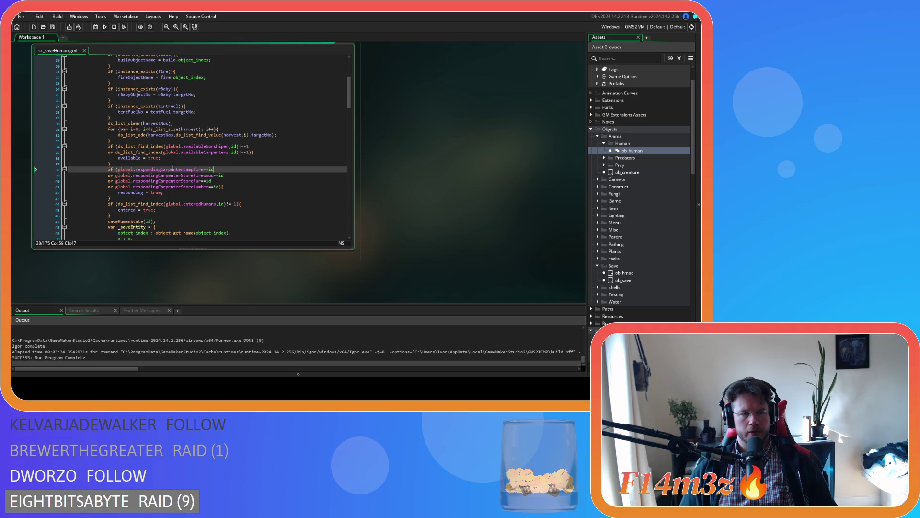
{"action": "left_click_drag", "start_coordinate": [173, 167], "coordinate": [182, 190]}
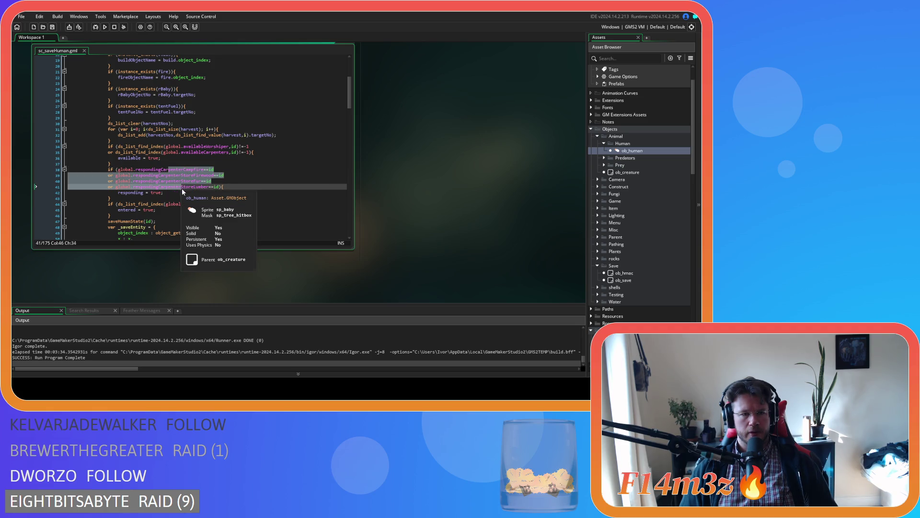
{"action": "left_click", "coordinate": [172, 192]}
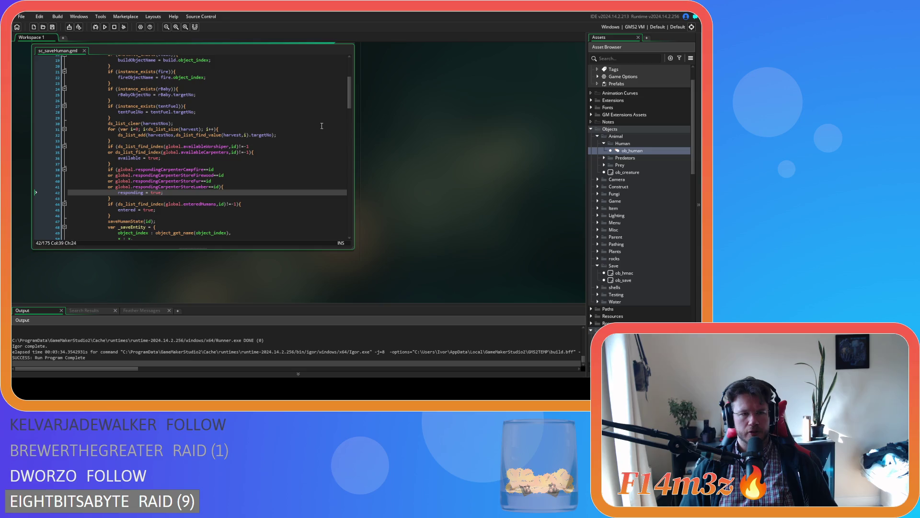
{"action": "left_click_drag", "start_coordinate": [349, 102], "coordinate": [336, 226]}
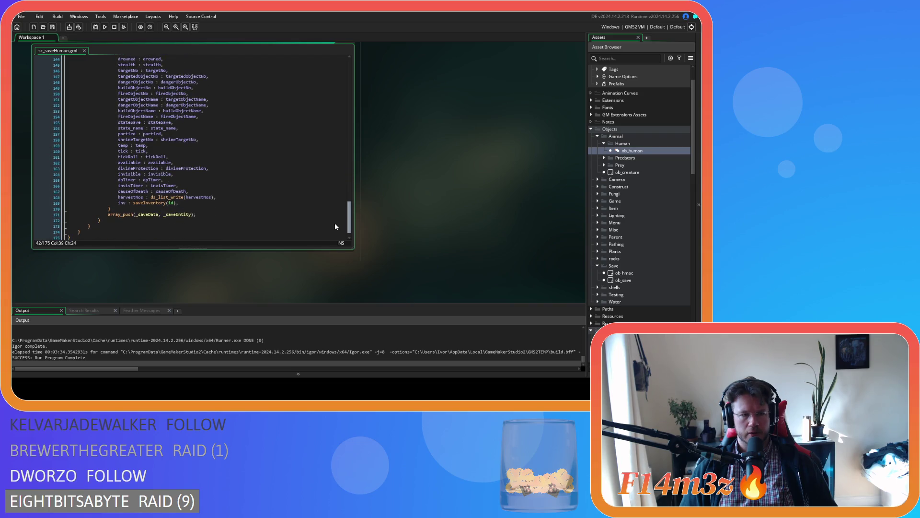
Step: Add a responding : responding entry under available : available in the save struct and save
{"action": "left_click", "coordinate": [125, 162]}
{"action": "key", "text": "ctrl+d"}
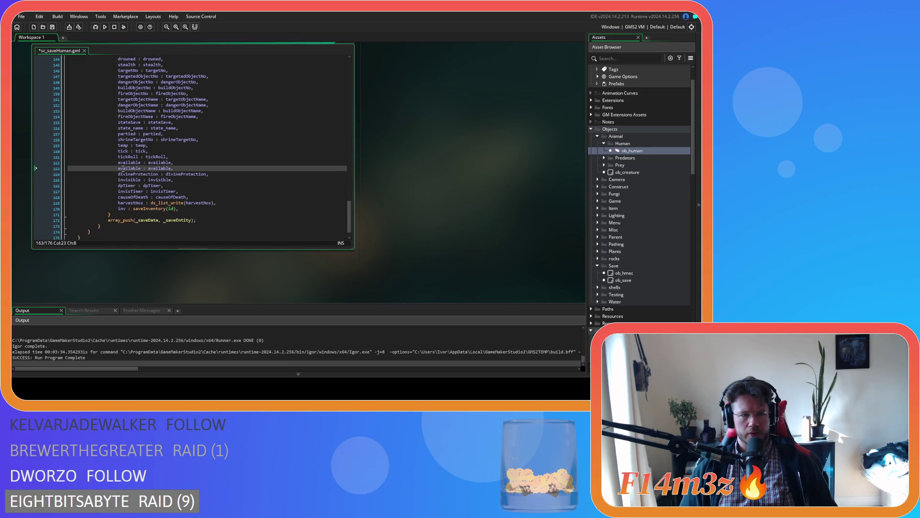
{"action": "double_click", "coordinate": [123, 168]}
{"action": "type", "text": "respo"}
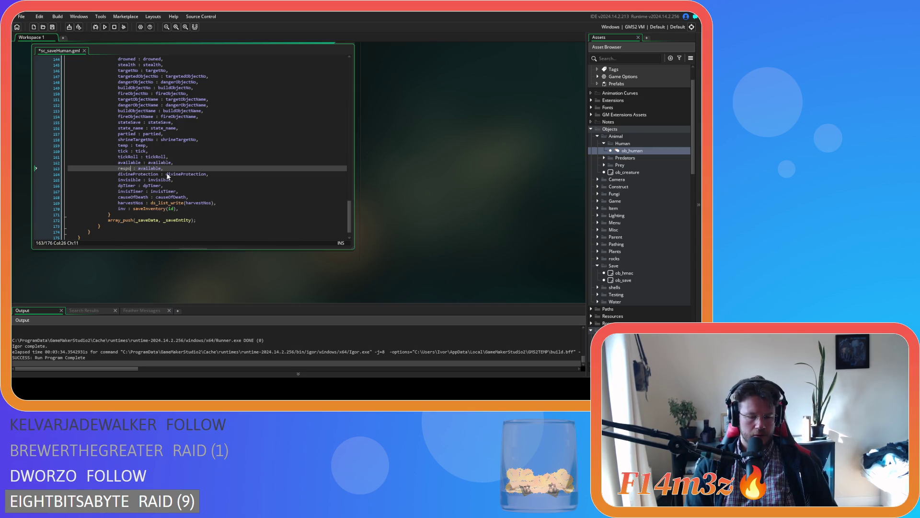
{"action": "type", "text": "nding"}
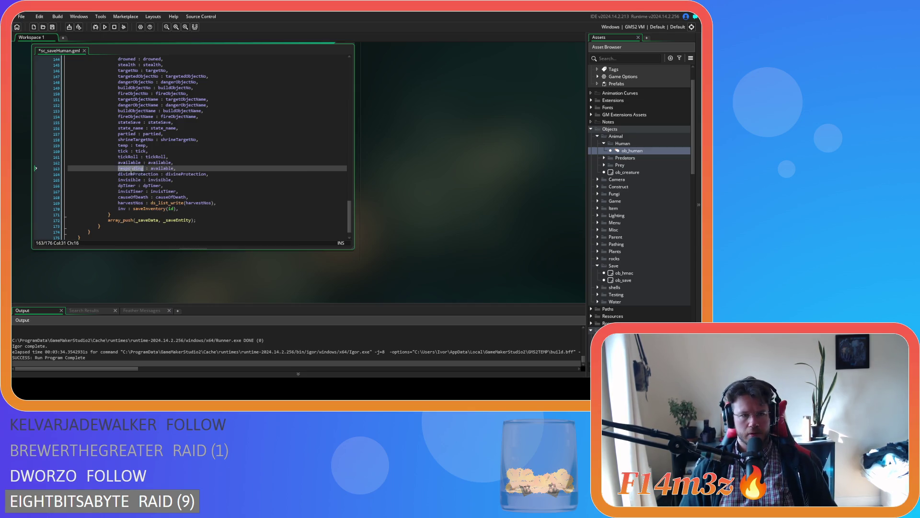
{"action": "key", "text": "ctrl+c"}
{"action": "double_click", "coordinate": [162, 168]}
{"action": "key", "text": "ctrl+v"}
{"action": "key", "text": "ctrl+s"}
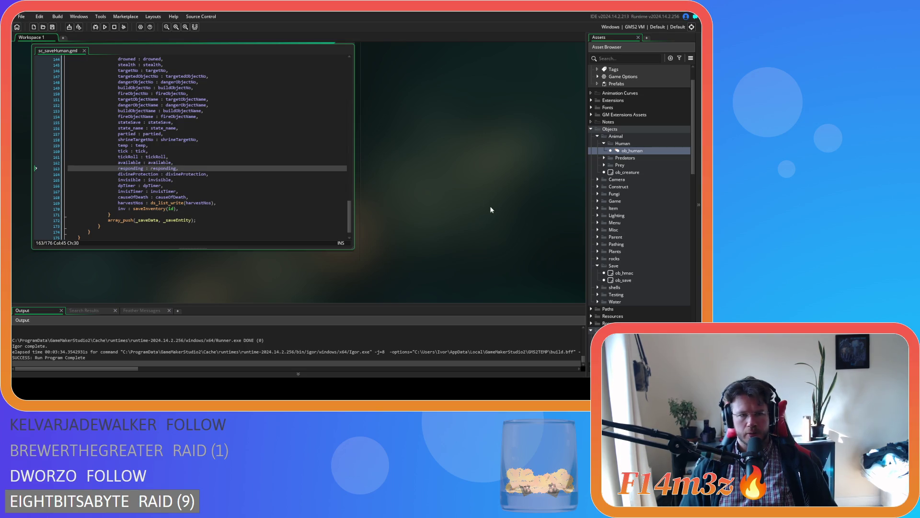
{"action": "scroll", "coordinate": [645, 217], "scroll_direction": "down", "scroll_amount": 10}
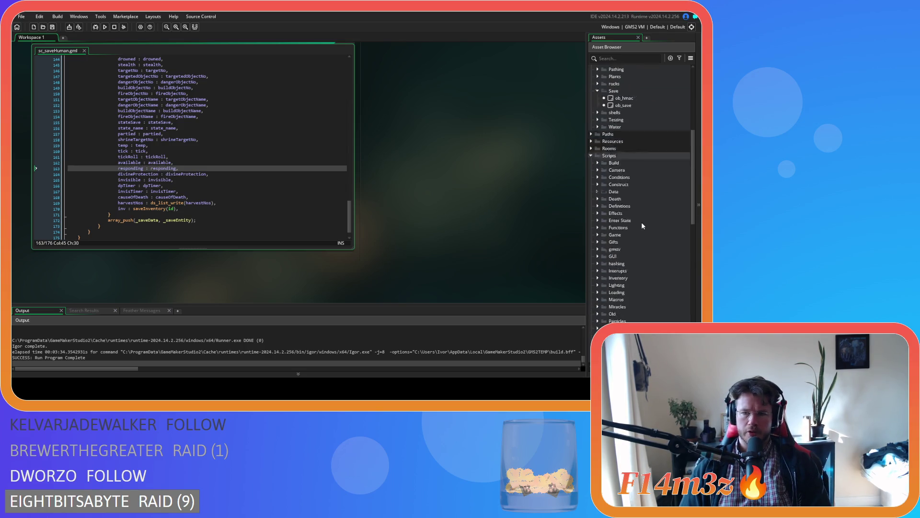
{"action": "scroll", "coordinate": [637, 222], "scroll_direction": "down", "scroll_amount": 3}
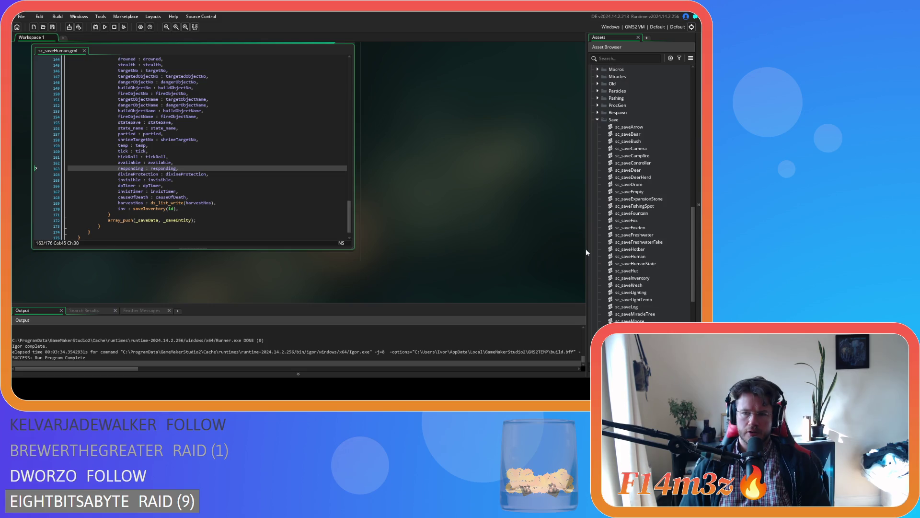
Step: Open sc_saveHumanState and read through its state-saving code
{"action": "double_click", "coordinate": [641, 265]}
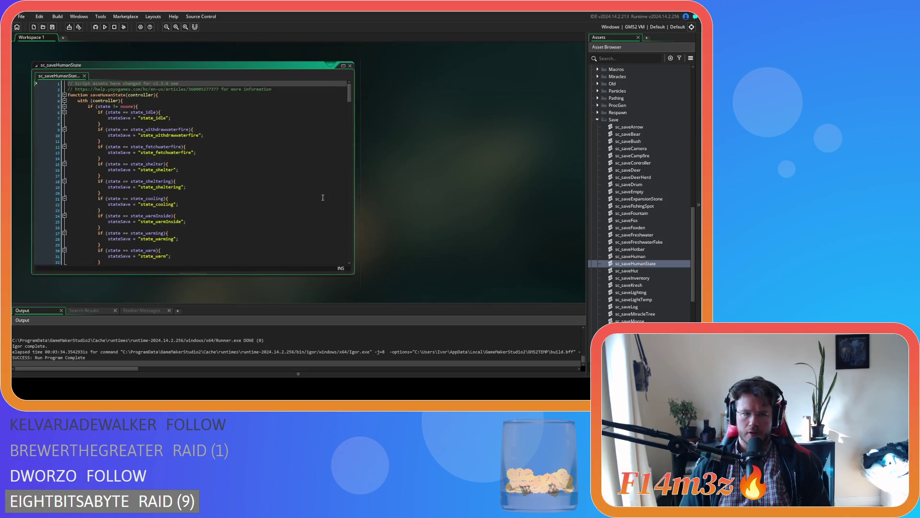
{"action": "scroll", "coordinate": [460, 182], "scroll_direction": "up", "scroll_amount": 2}
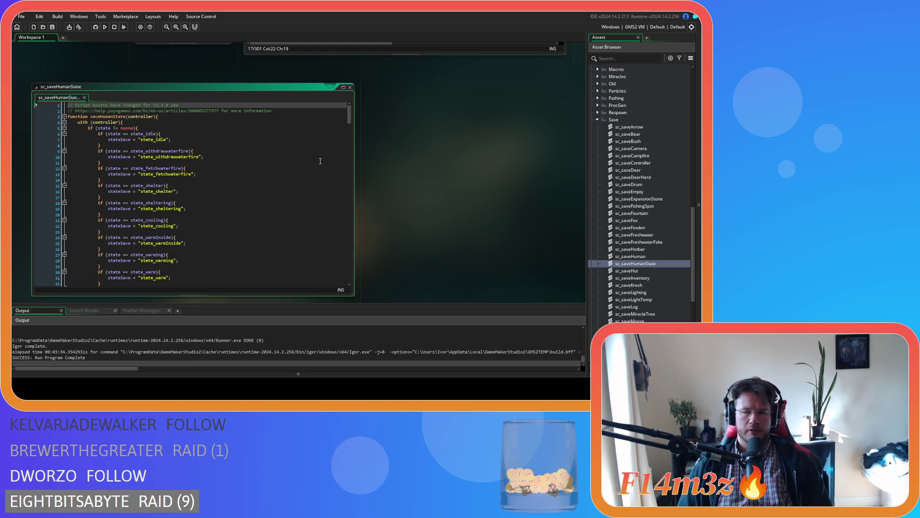
{"action": "scroll", "coordinate": [647, 177], "scroll_direction": "up", "scroll_amount": 10}
{"action": "scroll", "coordinate": [646, 181], "scroll_direction": "up", "scroll_amount": 2}
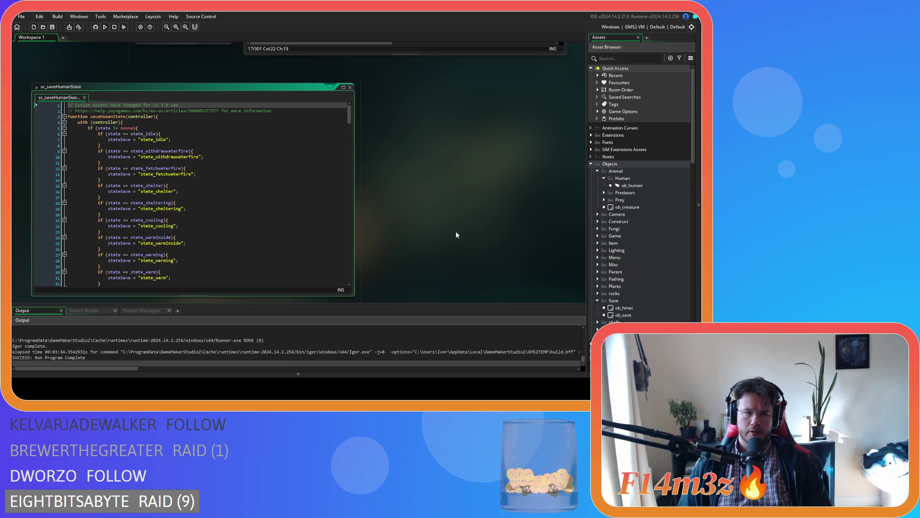
{"action": "left_click", "coordinate": [249, 159]}
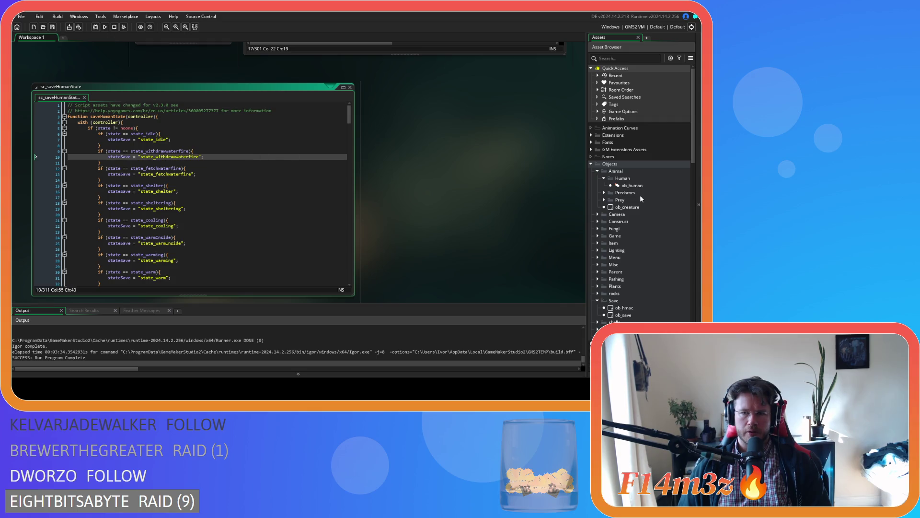
{"action": "scroll", "coordinate": [542, 213], "scroll_direction": "up", "scroll_amount": 5}
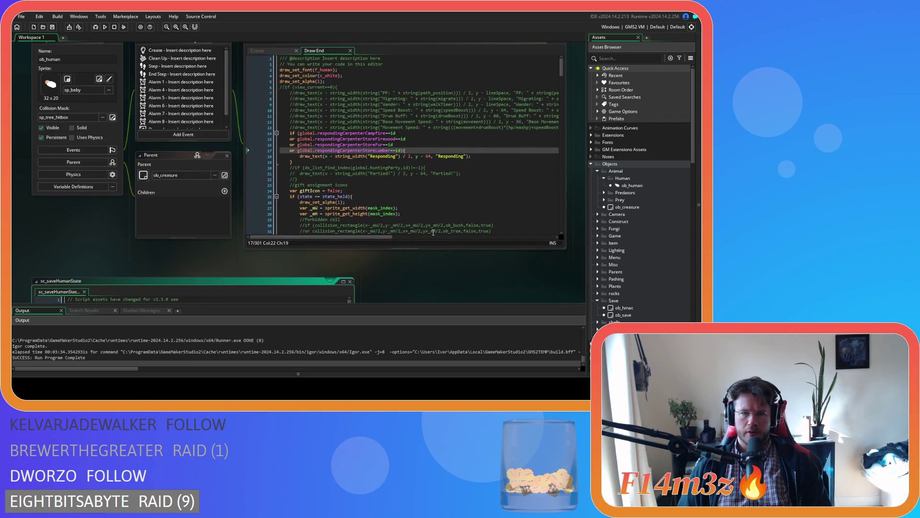
{"action": "scroll", "coordinate": [421, 243], "scroll_direction": "down", "scroll_amount": 6}
{"action": "scroll", "coordinate": [346, 218], "scroll_direction": "up", "scroll_amount": 1}
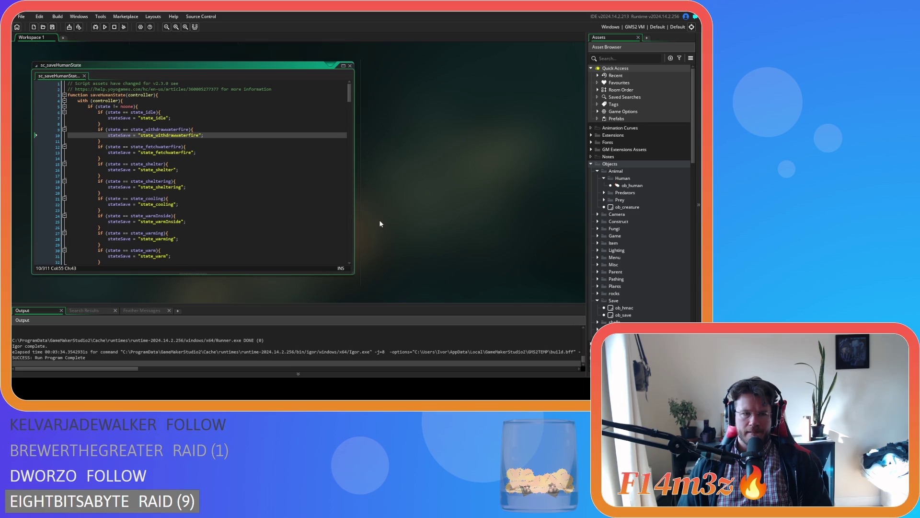
{"action": "scroll", "coordinate": [359, 219], "scroll_direction": "down", "scroll_amount": 1}
{"action": "left_click", "coordinate": [282, 147]}
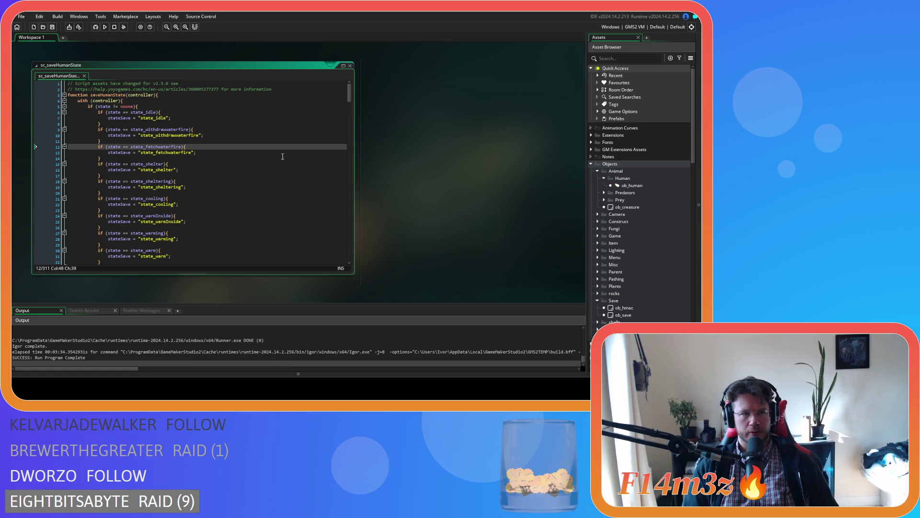
{"action": "scroll", "coordinate": [488, 227], "scroll_direction": "up", "scroll_amount": 5}
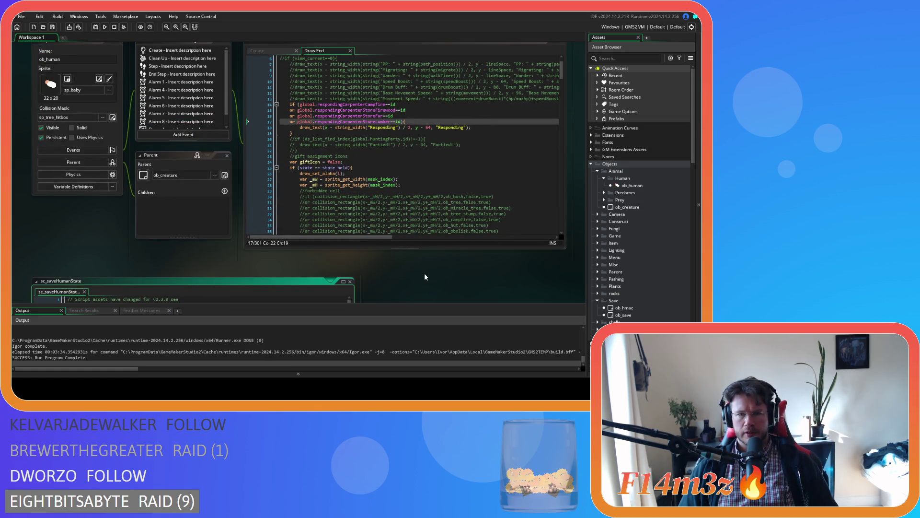
{"action": "scroll", "coordinate": [424, 272], "scroll_direction": "down", "scroll_amount": 5}
{"action": "left_click", "coordinate": [215, 163]}
Step: Search sc_saveHumanState for state_firewood, then open the ob_human object
{"action": "key", "text": "ctrl+f"}
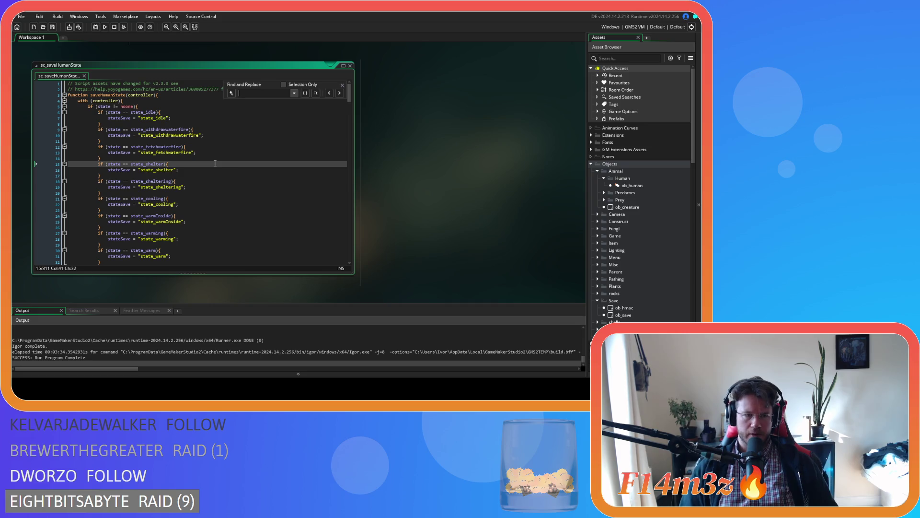
{"action": "type", "text": "state_firewood"}
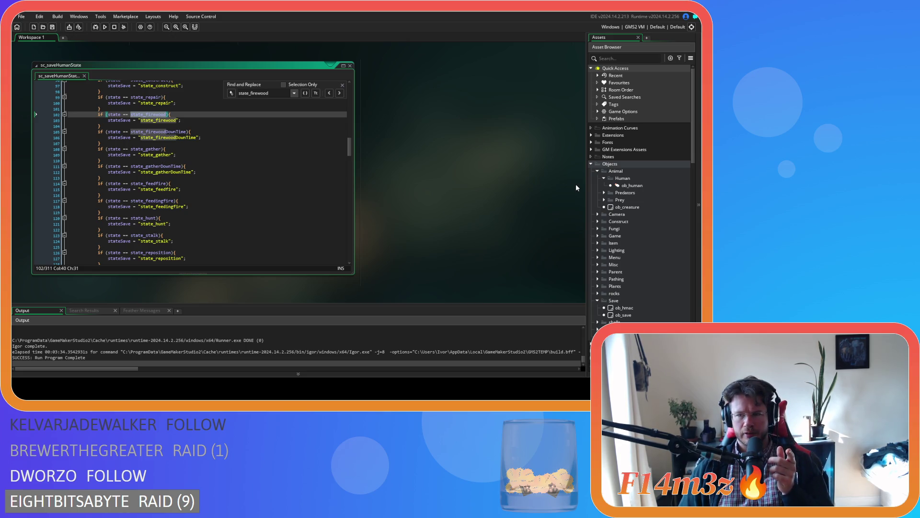
{"action": "double_click", "coordinate": [640, 186]}
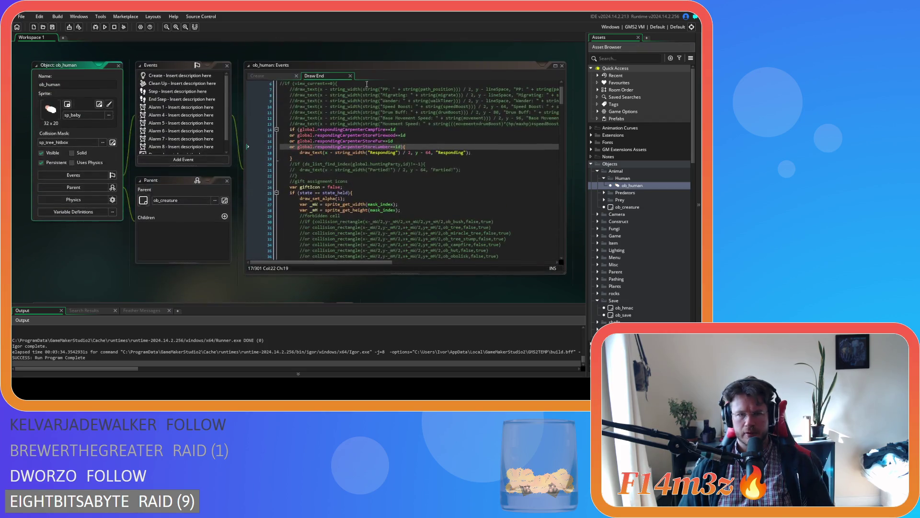
Step: Search ob_human's Create code for state_gather and step through its matches
{"action": "left_click", "coordinate": [369, 124]}
{"action": "key", "text": "ctrl+f"}
{"action": "type", "text": "state"}
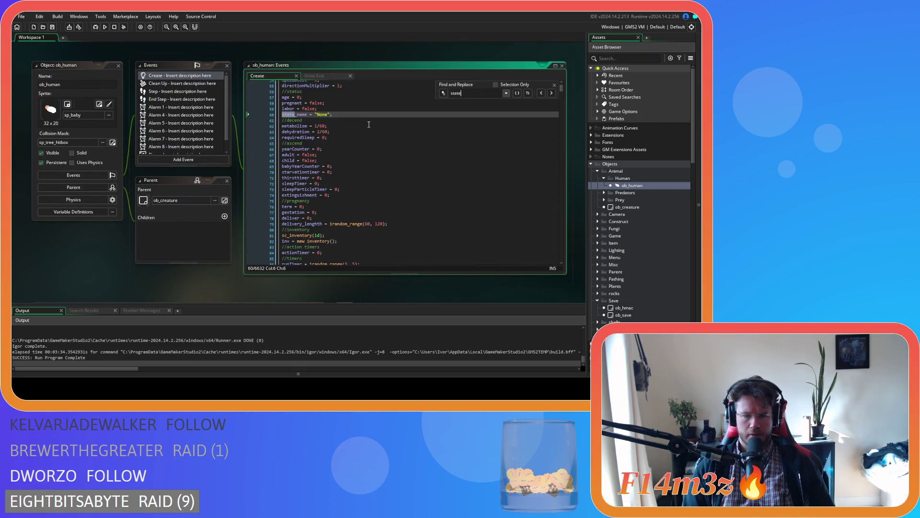
{"action": "type", "text": "_gather"}
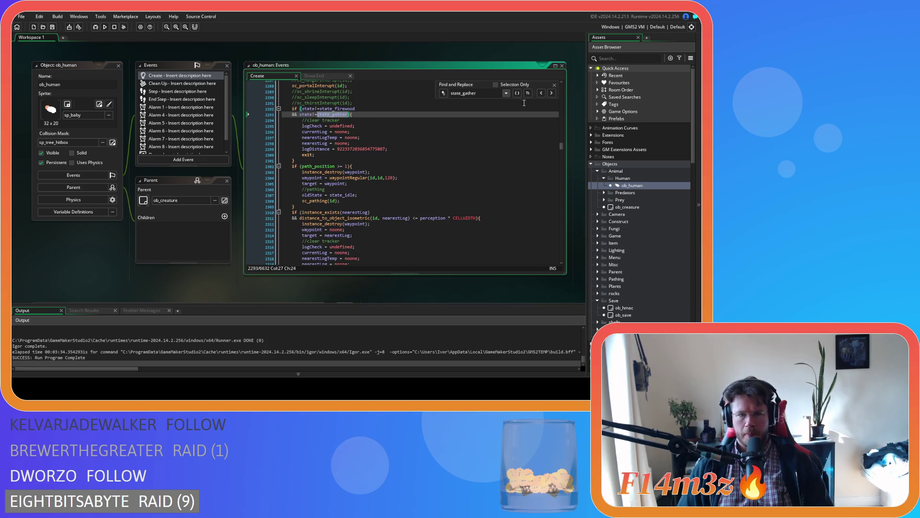
{"action": "left_click", "coordinate": [552, 94]}
{"action": "left_click", "coordinate": [552, 94]}
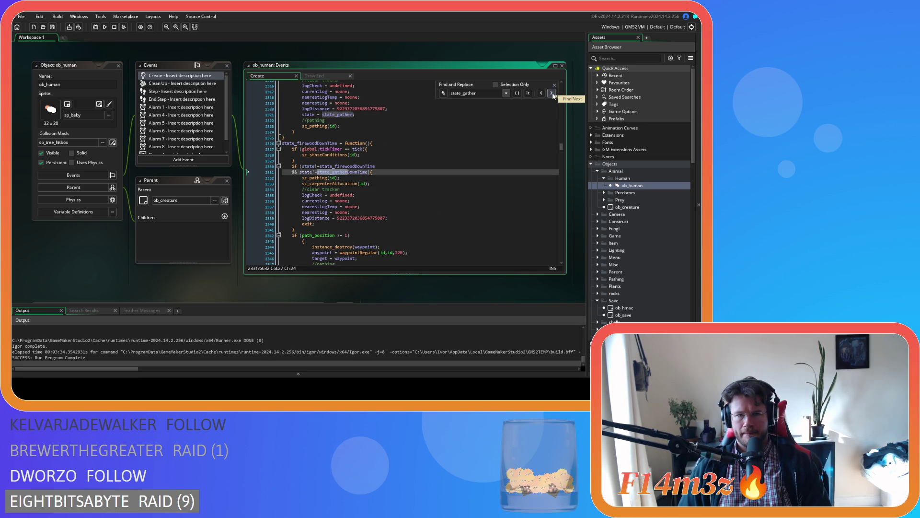
{"action": "left_click", "coordinate": [553, 94]}
{"action": "left_click", "coordinate": [552, 94]}
{"action": "scroll", "coordinate": [462, 190], "scroll_direction": "down", "scroll_amount": 5}
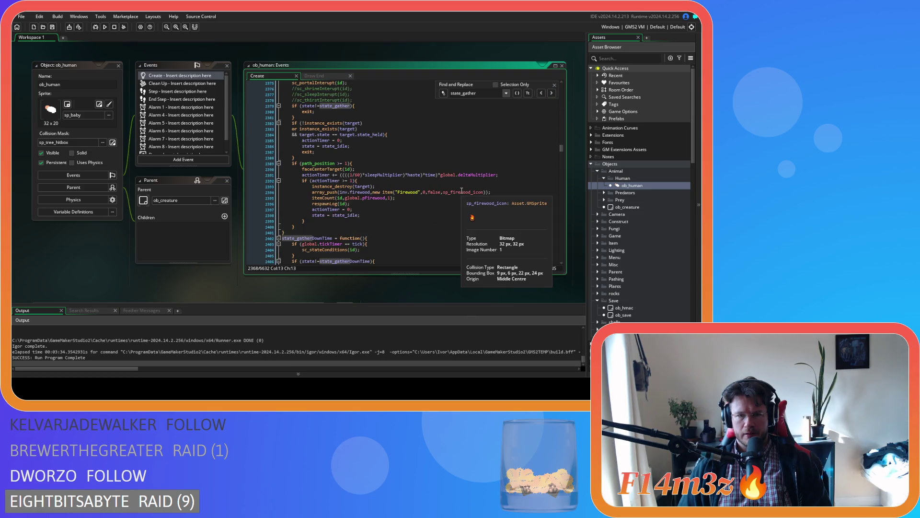
{"action": "scroll", "coordinate": [462, 190], "scroll_direction": "up", "scroll_amount": 10}
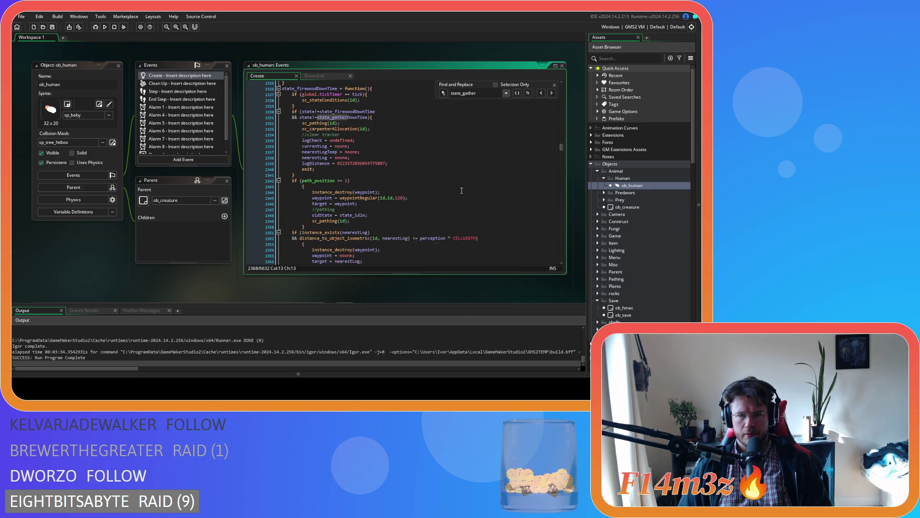
{"action": "scroll", "coordinate": [462, 191], "scroll_direction": "down", "scroll_amount": 5}
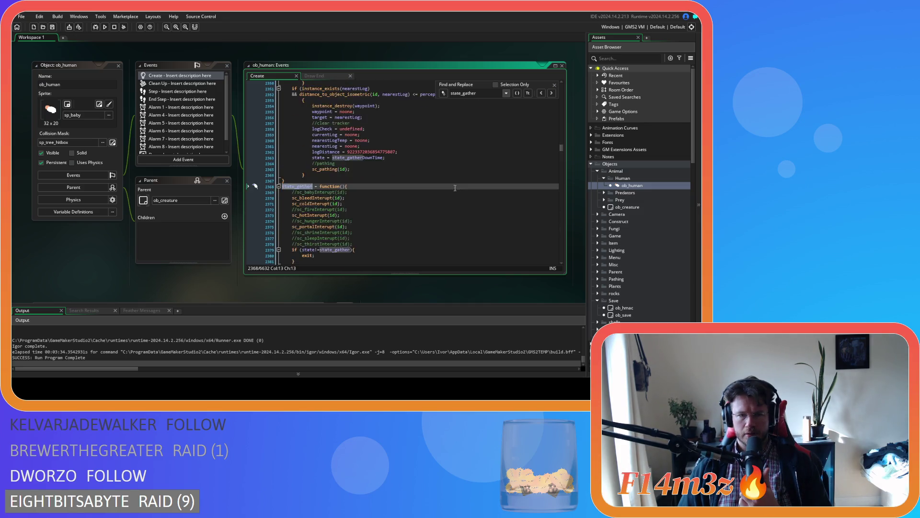
{"action": "scroll", "coordinate": [455, 188], "scroll_direction": "down", "scroll_amount": 5}
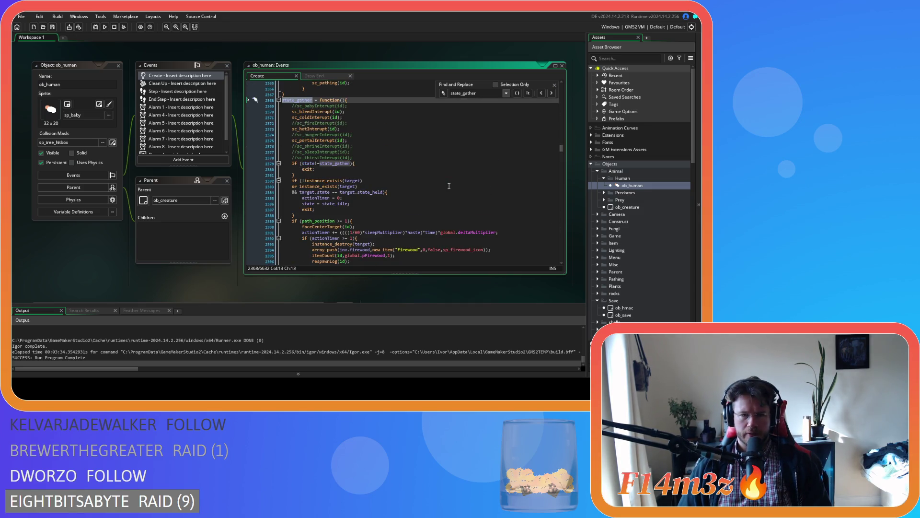
{"action": "scroll", "coordinate": [449, 186], "scroll_direction": "up", "scroll_amount": 1}
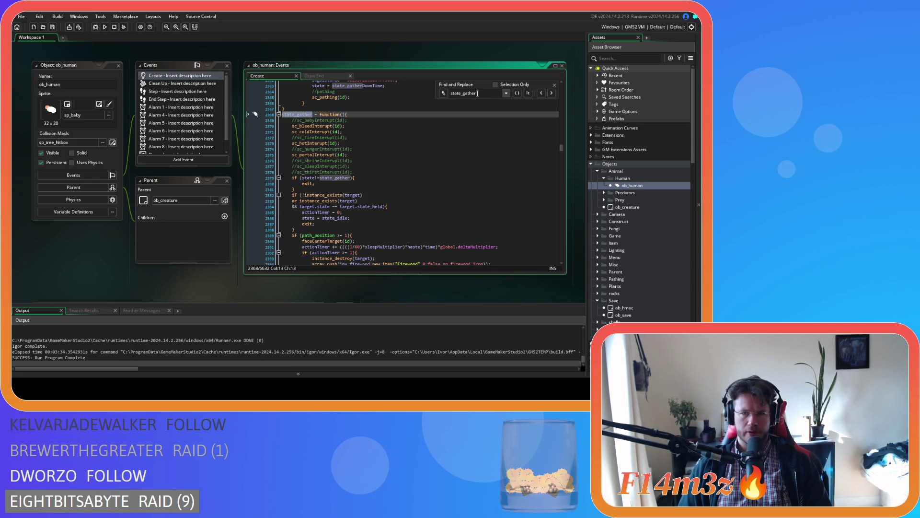
Step: Search for state_feed, check the campfire responding code near line 2451, and close the search
{"action": "left_click_drag", "start_coordinate": [477, 93], "coordinate": [462, 93]}
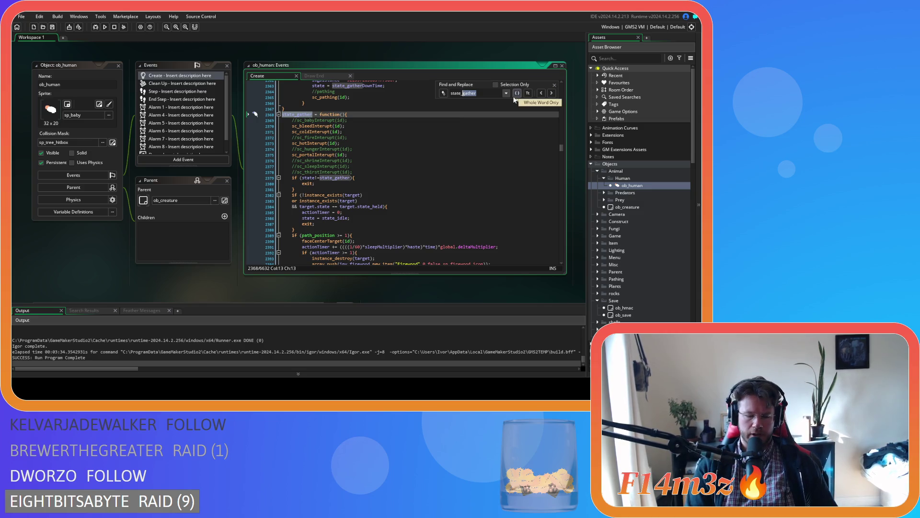
{"action": "type", "text": "feed"}
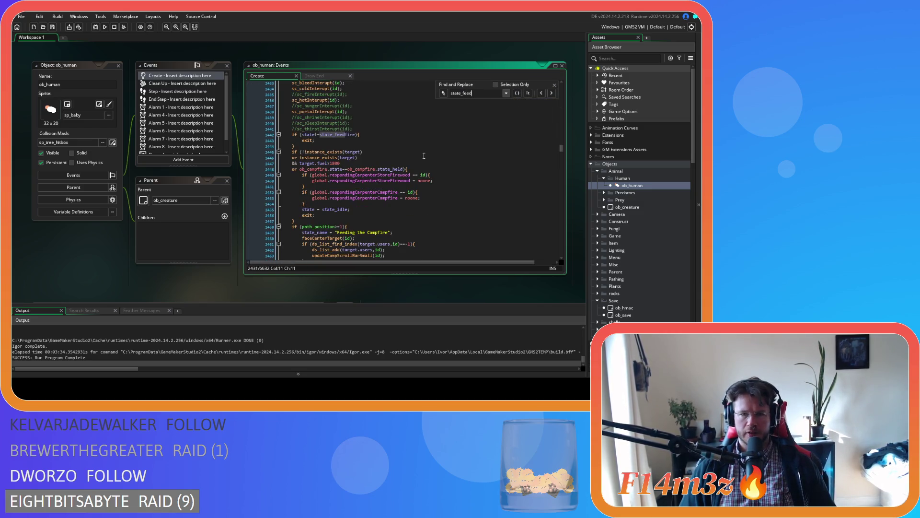
{"action": "left_click", "coordinate": [441, 209]}
{"action": "left_click", "coordinate": [456, 186]}
{"action": "left_click", "coordinate": [460, 174]}
{"action": "left_click", "coordinate": [466, 185]}
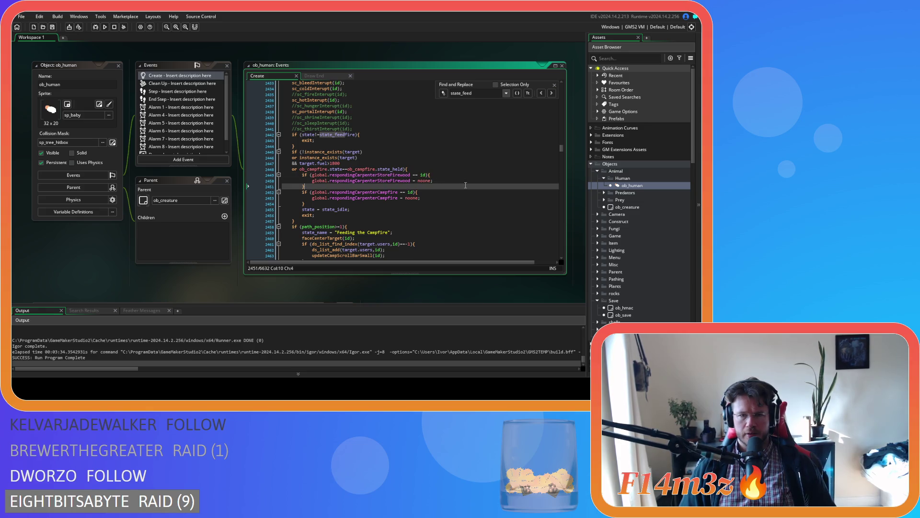
{"action": "left_click", "coordinate": [554, 85]}
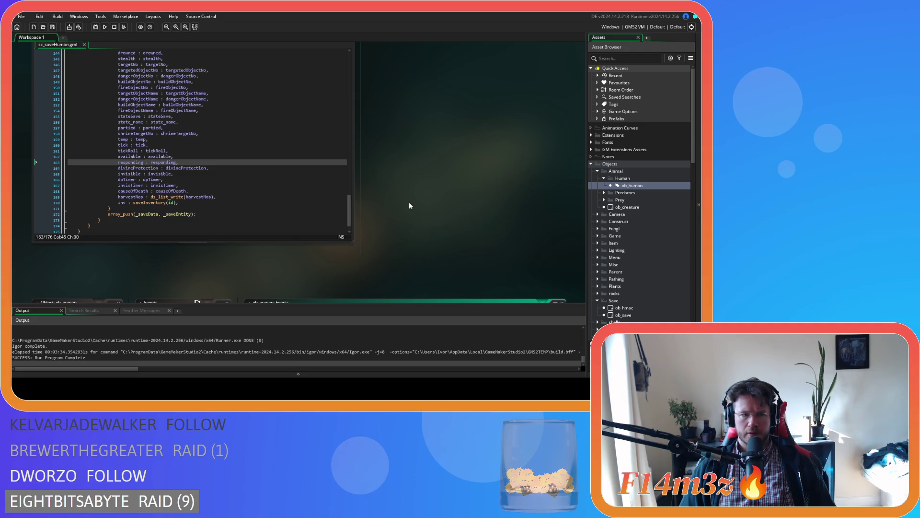
Step: Under state_firewood, add if (responding==true) { global.respondingCarpenterCampfire = id; }
{"action": "scroll", "coordinate": [409, 206], "scroll_direction": "down", "scroll_amount": 10}
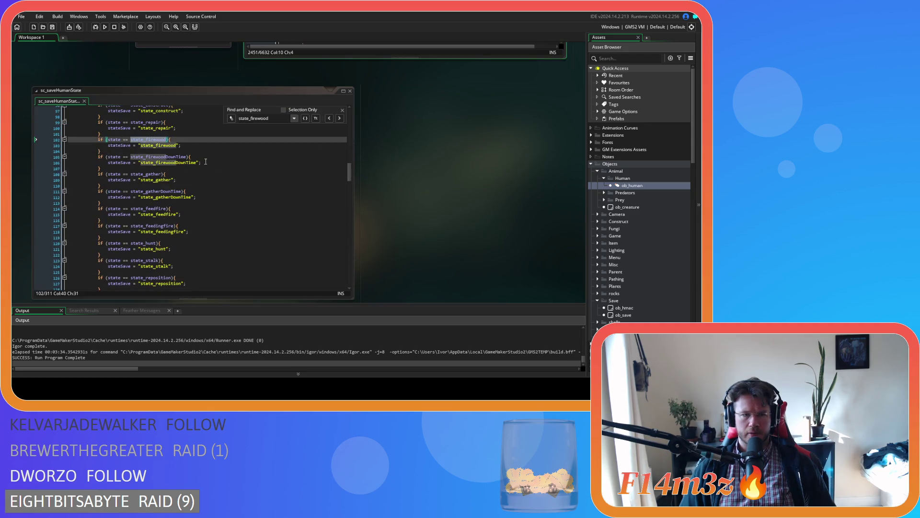
{"action": "left_click", "coordinate": [191, 146]}
{"action": "key", "text": "Return"}
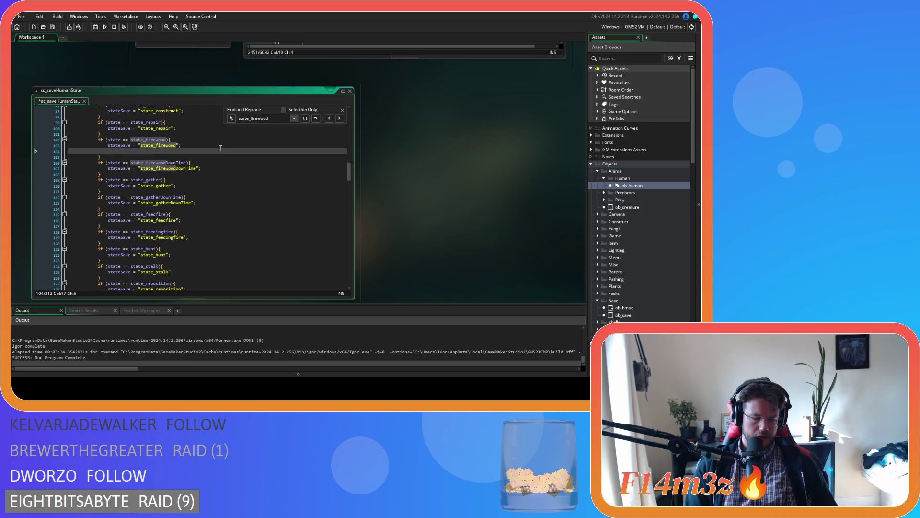
{"action": "type", "text": "if"}
{"action": "type", "text": "re"}
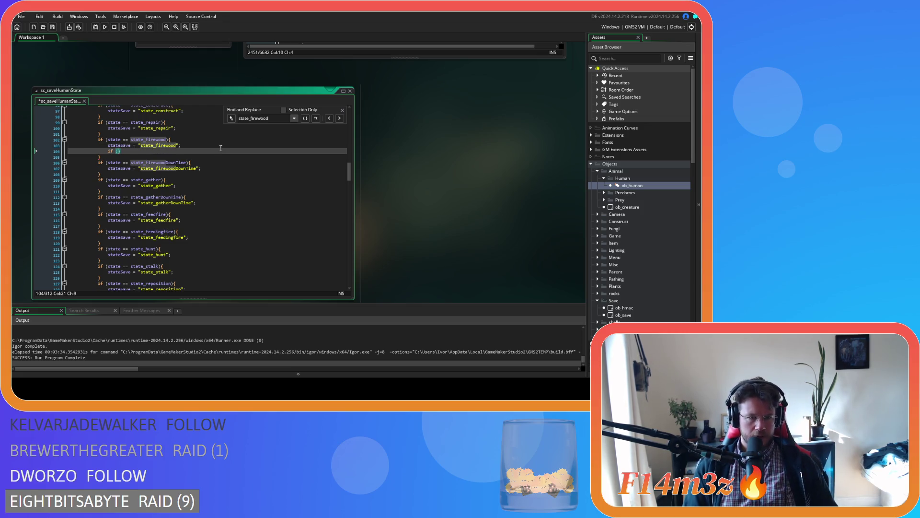
{"action": "type", "text": "spondi"}
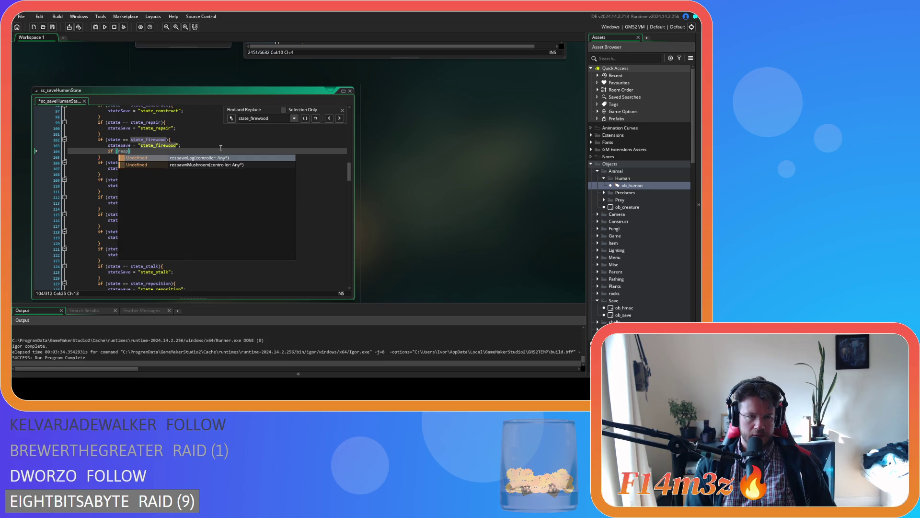
{"action": "type", "text": "ng==true"}
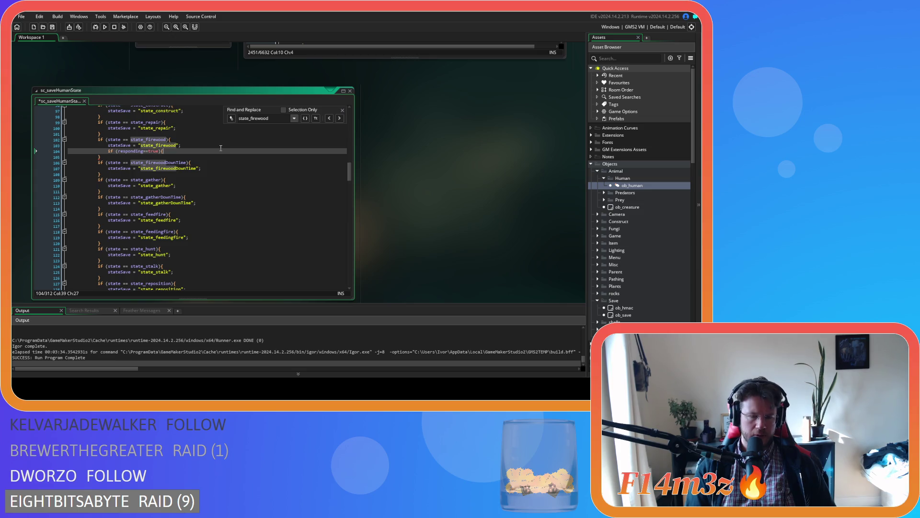
{"action": "key", "text": "Return"}
{"action": "key", "text": "Return"}
{"action": "type", "text": "}"}
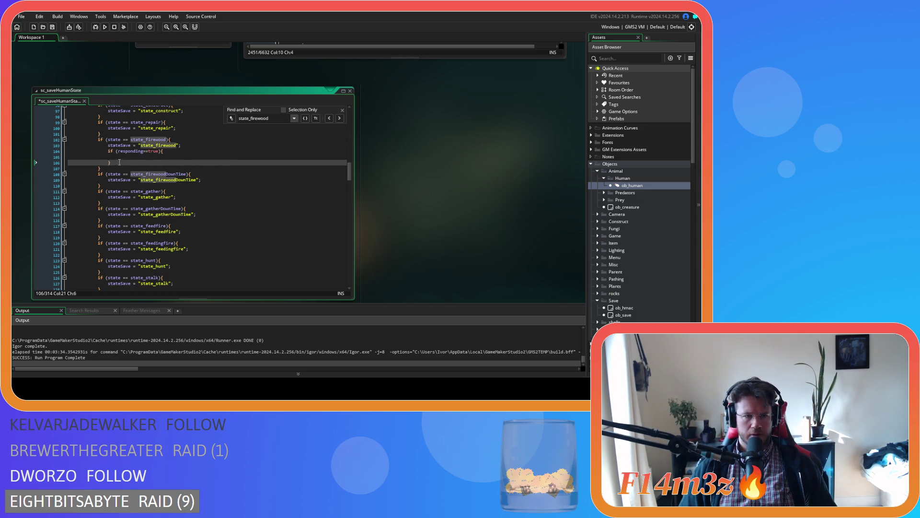
{"action": "key", "text": "Up"}
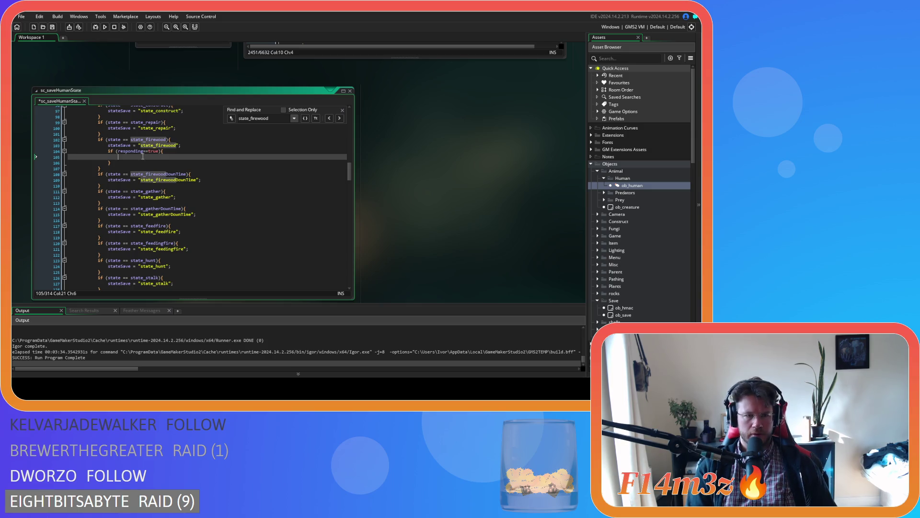
{"action": "type", "text": "global."}
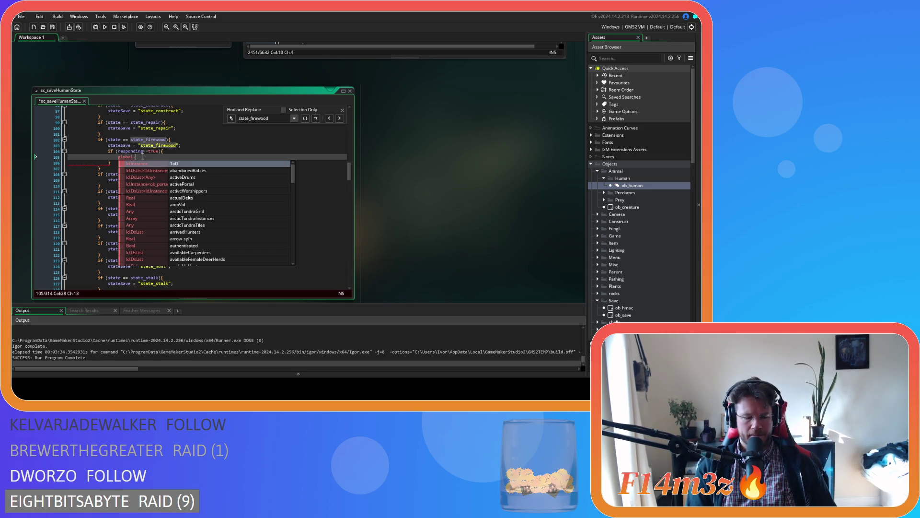
{"action": "type", "text": "resp"}
{"action": "key", "text": "Return"}
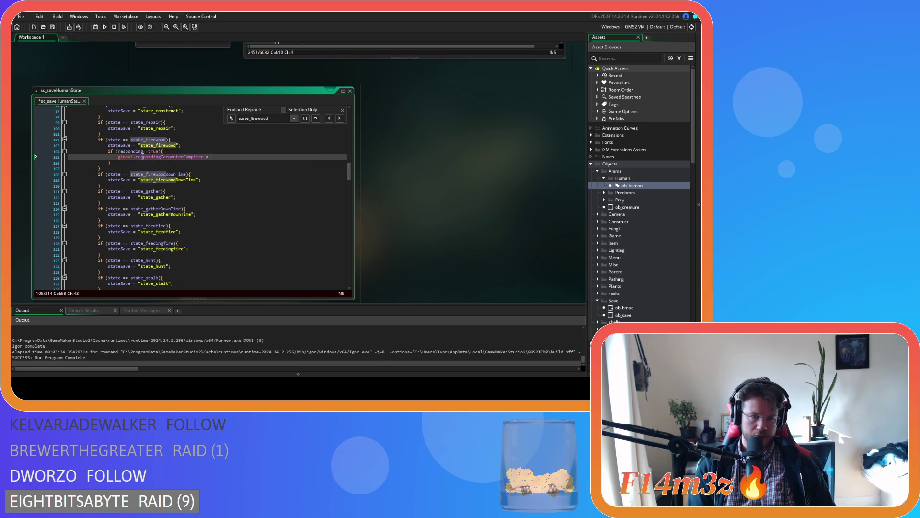
{"action": "type", "text": "id;"}
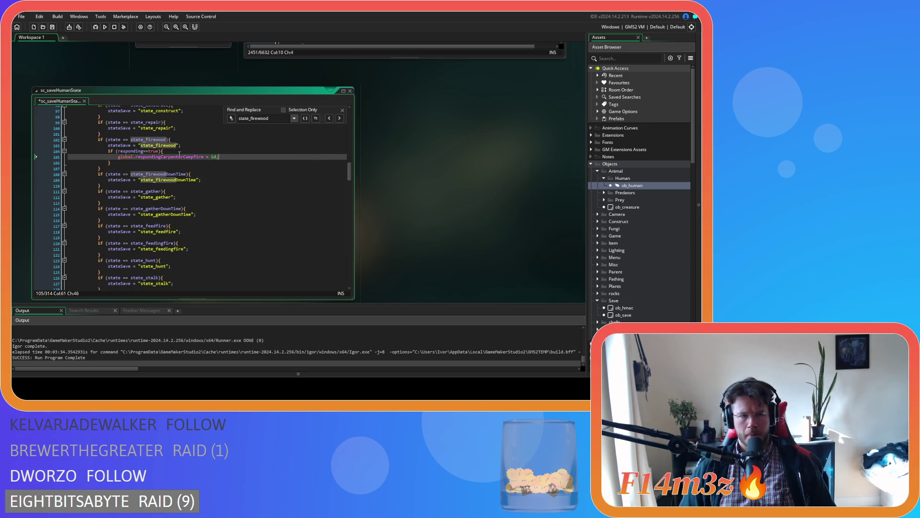
Step: Copy that responding block into the state_gather and state_feedfire branches
{"action": "left_click_drag", "start_coordinate": [122, 162], "coordinate": [110, 152]}
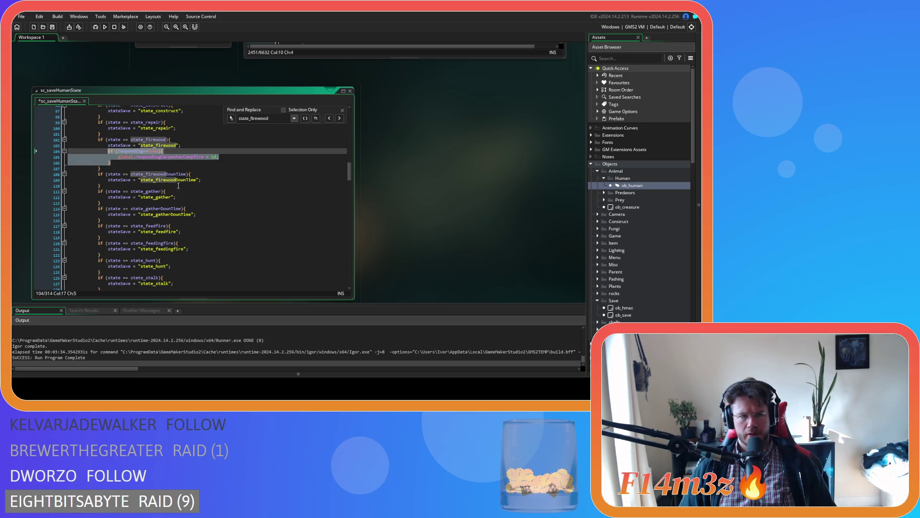
{"action": "key", "text": "ctrl+c"}
{"action": "left_click", "coordinate": [197, 198]}
{"action": "key", "text": "Return"}
{"action": "key", "text": "ctrl+v"}
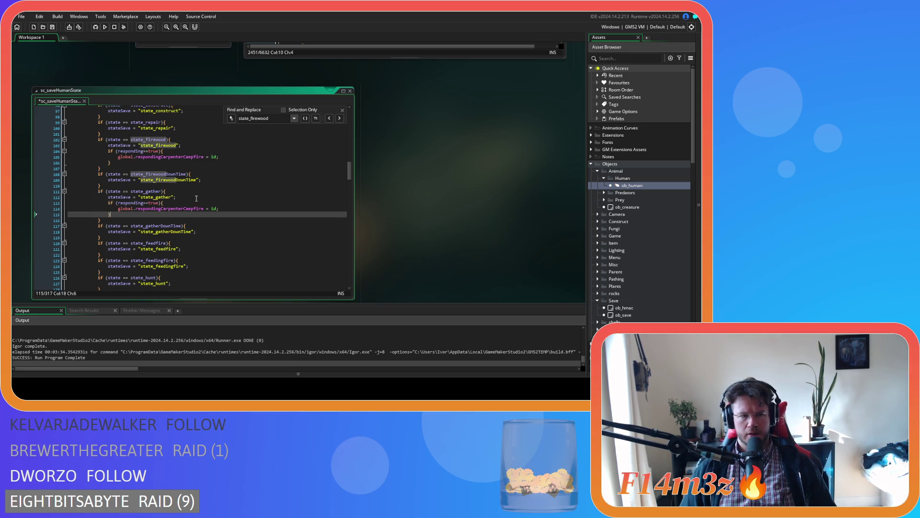
{"action": "left_click", "coordinate": [190, 249]}
{"action": "key", "text": "Return"}
{"action": "key", "text": "ctrl+v"}
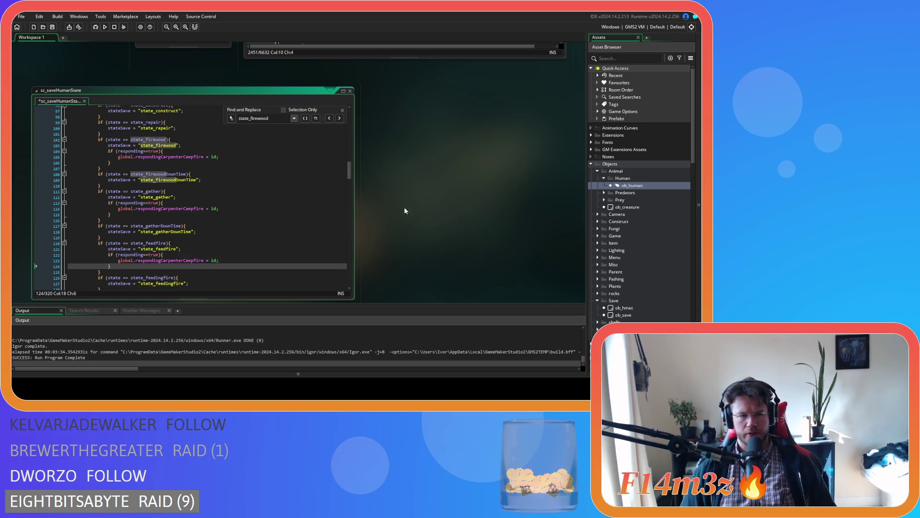
{"action": "scroll", "coordinate": [404, 206], "scroll_direction": "up", "scroll_amount": 5}
Step: Scroll the Asset Browser to Scripts and expand, then collapse, the Conditions folder
{"action": "left_click", "coordinate": [474, 136]}
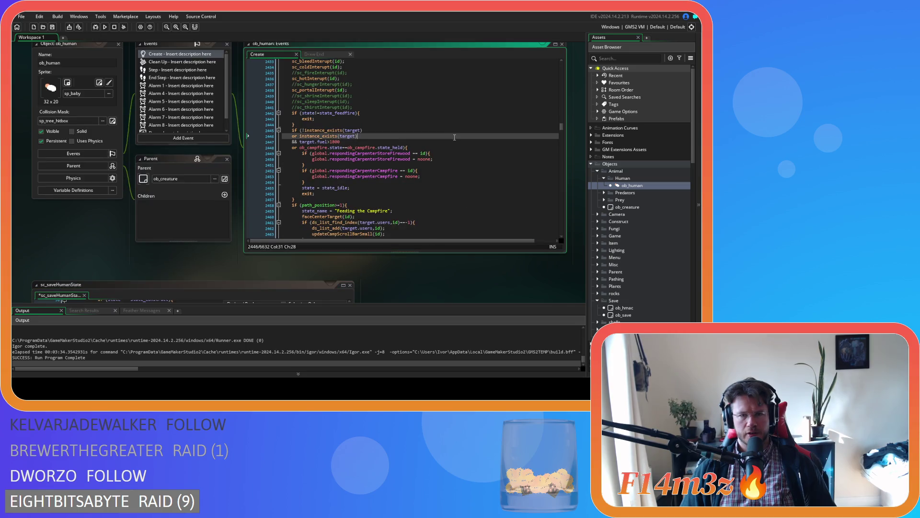
{"action": "scroll", "coordinate": [475, 168], "scroll_direction": "down", "scroll_amount": 3}
{"action": "scroll", "coordinate": [476, 168], "scroll_direction": "up", "scroll_amount": 2}
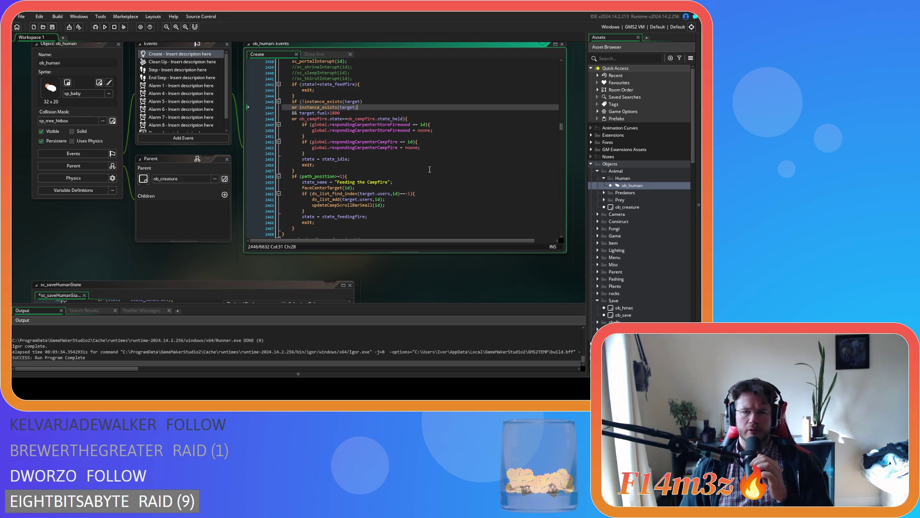
{"action": "scroll", "coordinate": [620, 249], "scroll_direction": "down", "scroll_amount": 9}
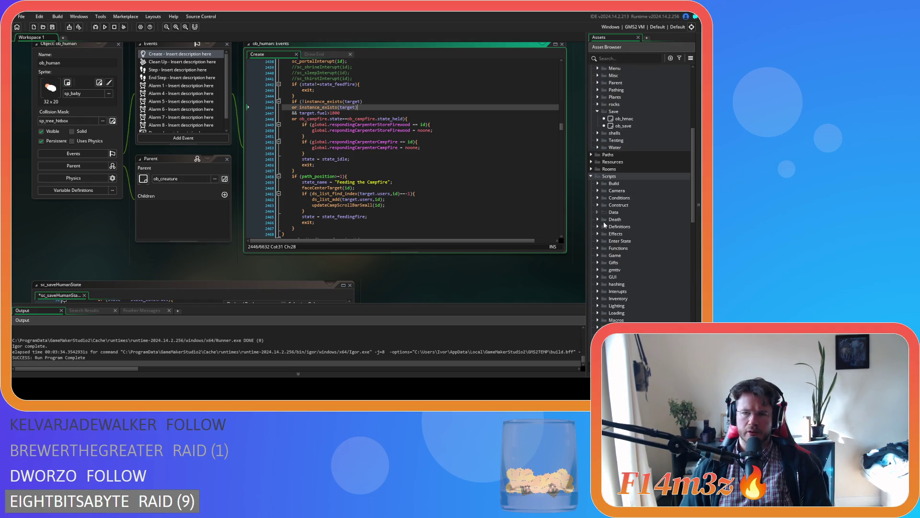
{"action": "left_click", "coordinate": [599, 197]}
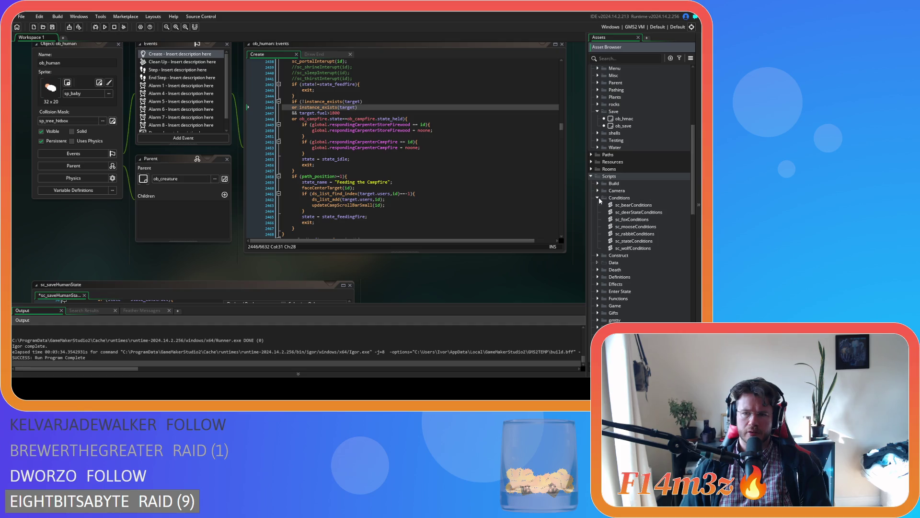
{"action": "left_click", "coordinate": [599, 197]}
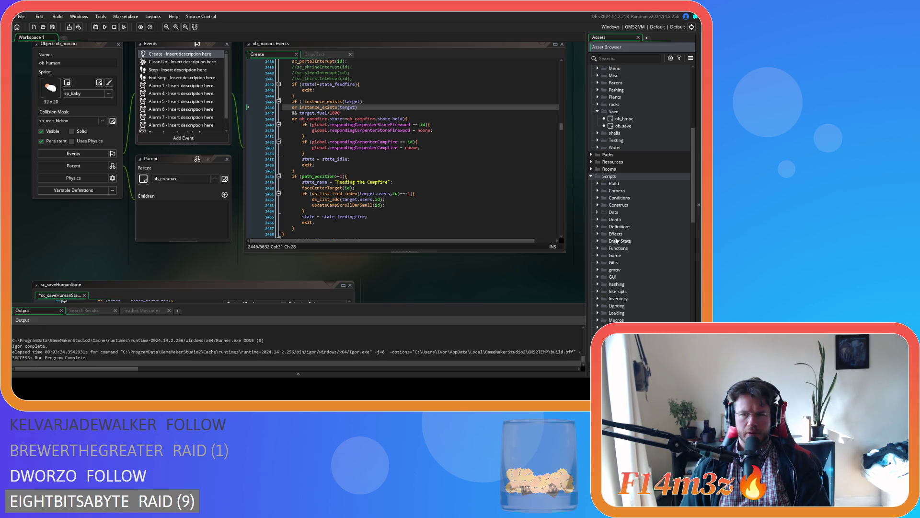
{"action": "scroll", "coordinate": [600, 262], "scroll_direction": "down", "scroll_amount": 1}
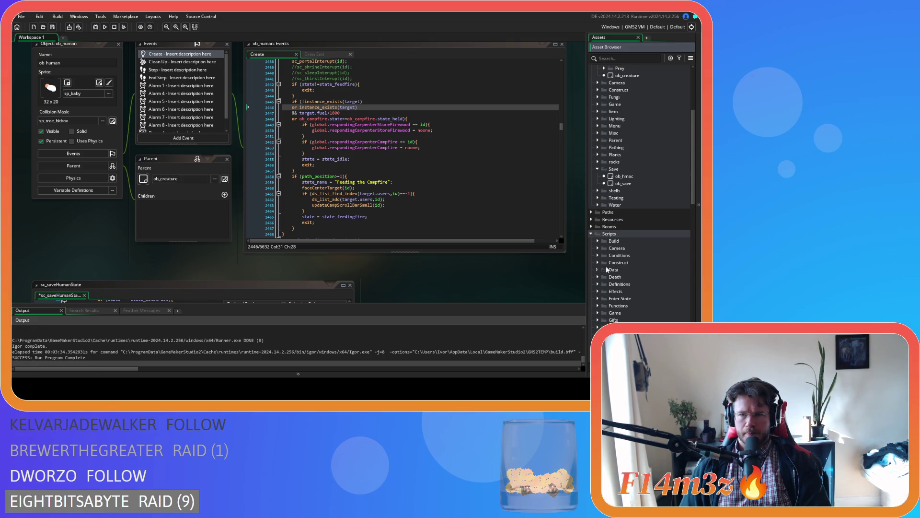
Step: Expand the Conditions folder, open sc_stateConditions and place the caret after the firewood responding check
{"action": "left_click", "coordinate": [598, 184]}
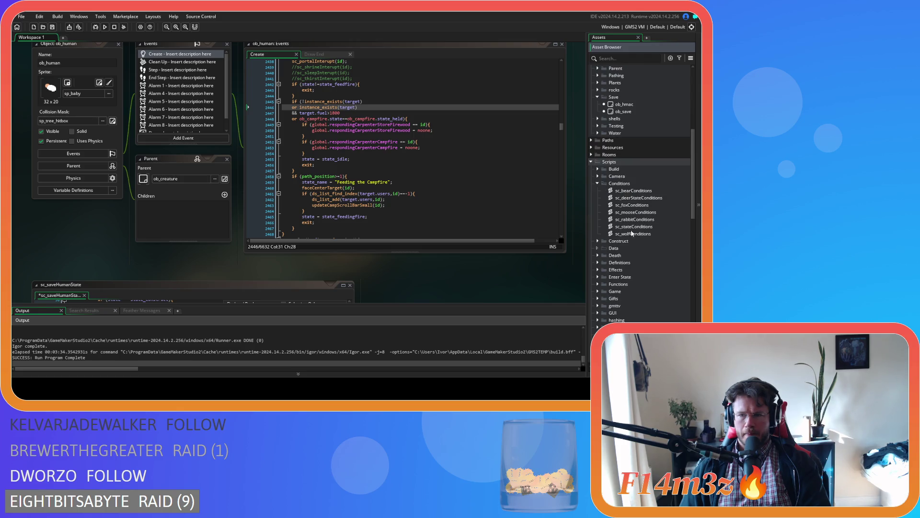
{"action": "double_click", "coordinate": [635, 227]}
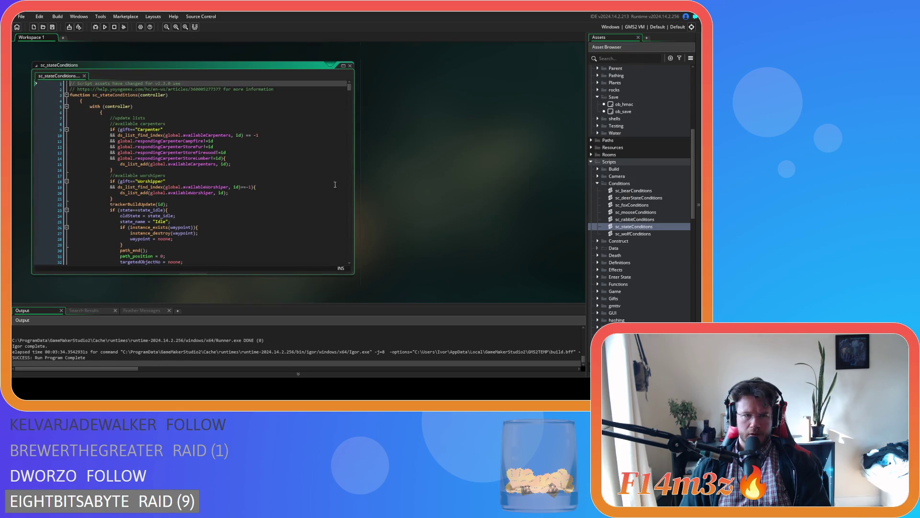
{"action": "left_click", "coordinate": [272, 170]}
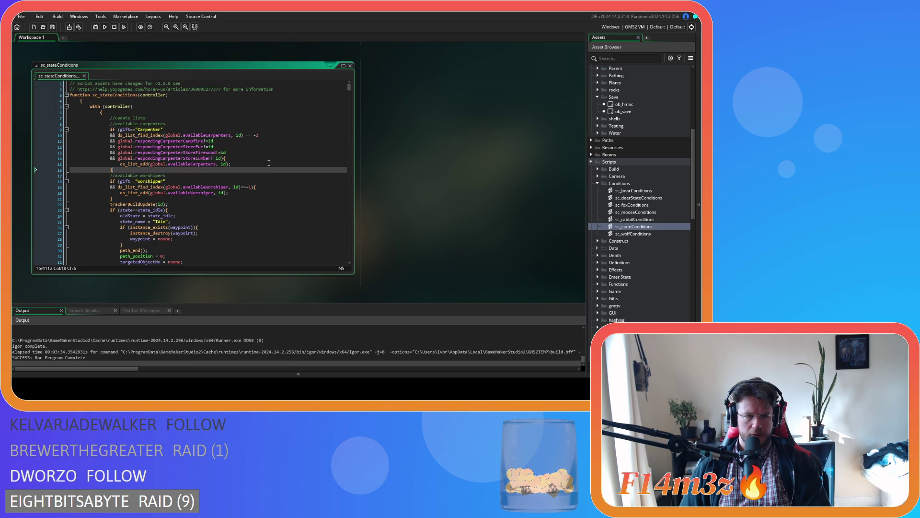
{"action": "left_click", "coordinate": [266, 152]}
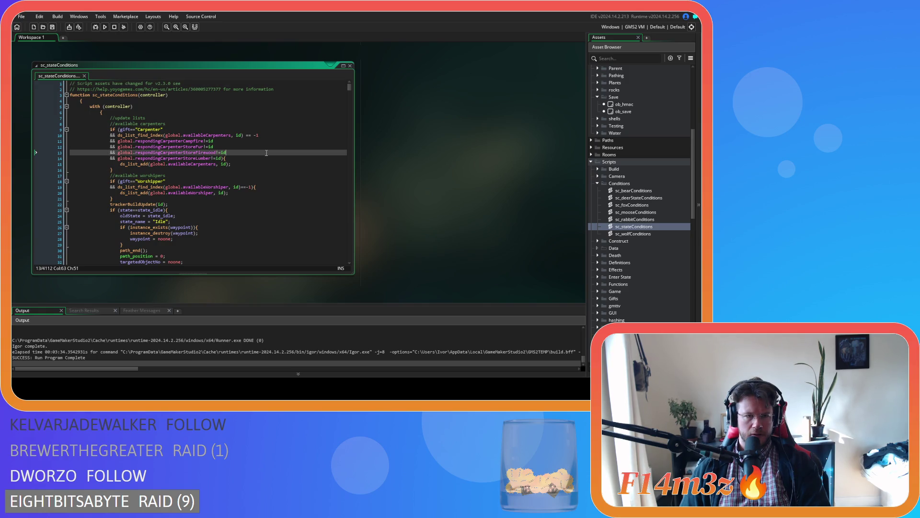
Step: Scroll through sc_stateConditions to review the available-carpenters respondingCarpenter exclusions
{"action": "scroll", "coordinate": [266, 152], "scroll_direction": "down", "scroll_amount": 20}
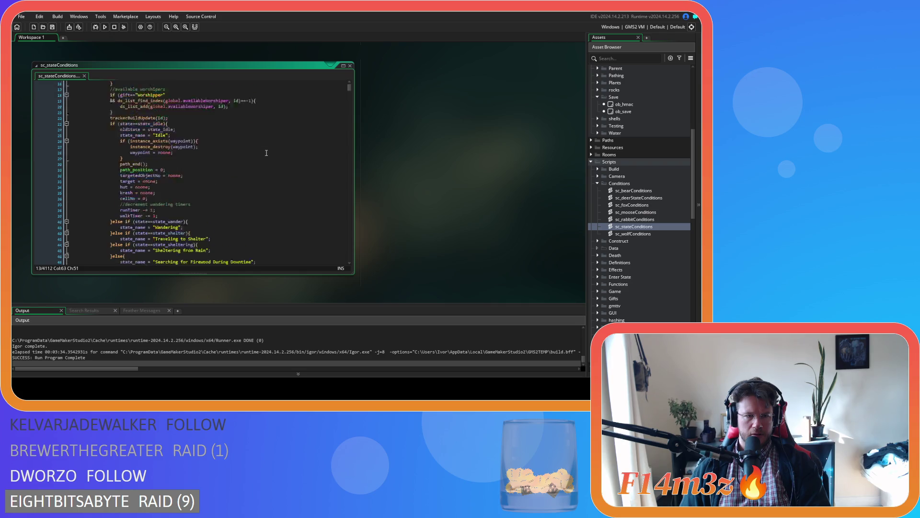
{"action": "scroll", "coordinate": [266, 153], "scroll_direction": "down", "scroll_amount": 10}
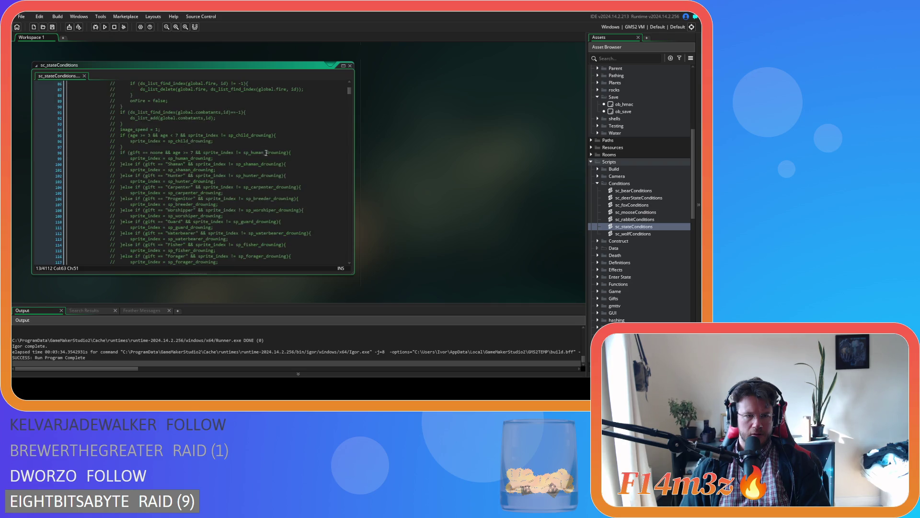
{"action": "scroll", "coordinate": [349, 98], "scroll_direction": "down", "scroll_amount": 5}
{"action": "left_click_drag", "start_coordinate": [350, 98], "coordinate": [348, 92]}
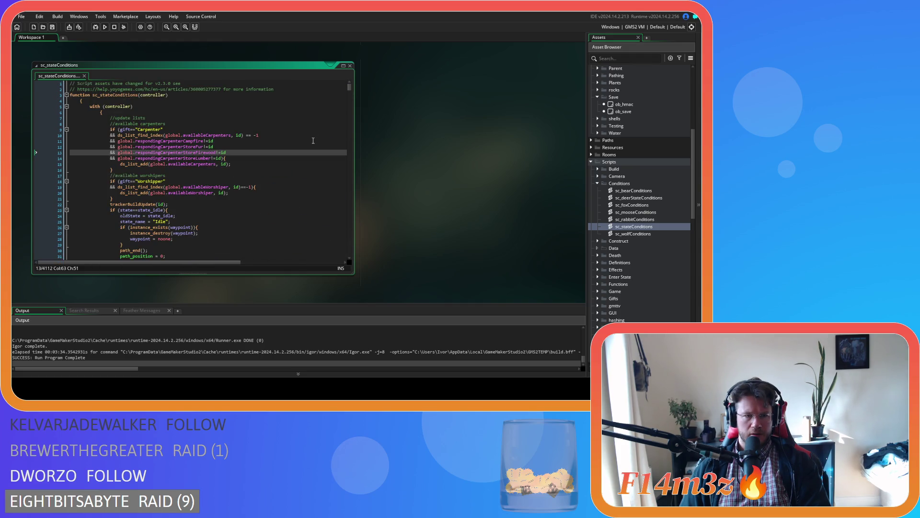
{"action": "scroll", "coordinate": [313, 141], "scroll_direction": "down", "scroll_amount": 7}
{"action": "scroll", "coordinate": [313, 140], "scroll_direction": "down", "scroll_amount": 3}
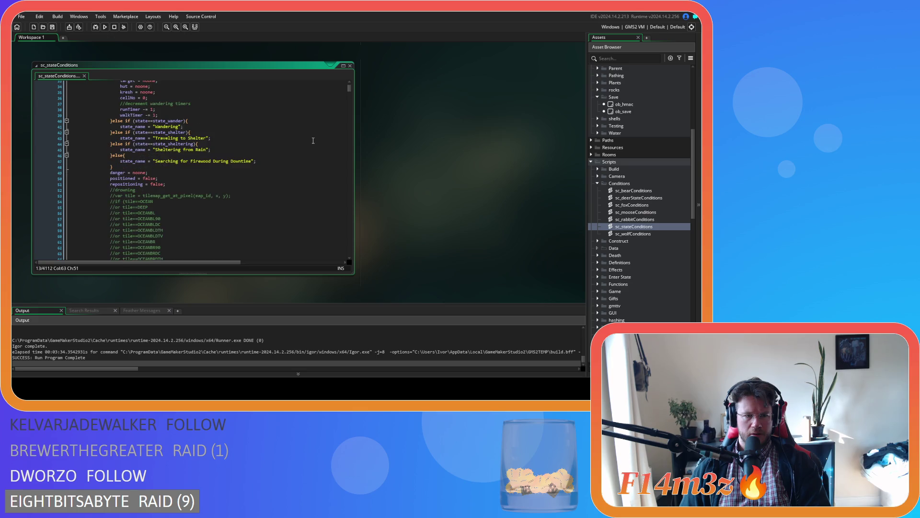
{"action": "scroll", "coordinate": [313, 141], "scroll_direction": "up", "scroll_amount": 10}
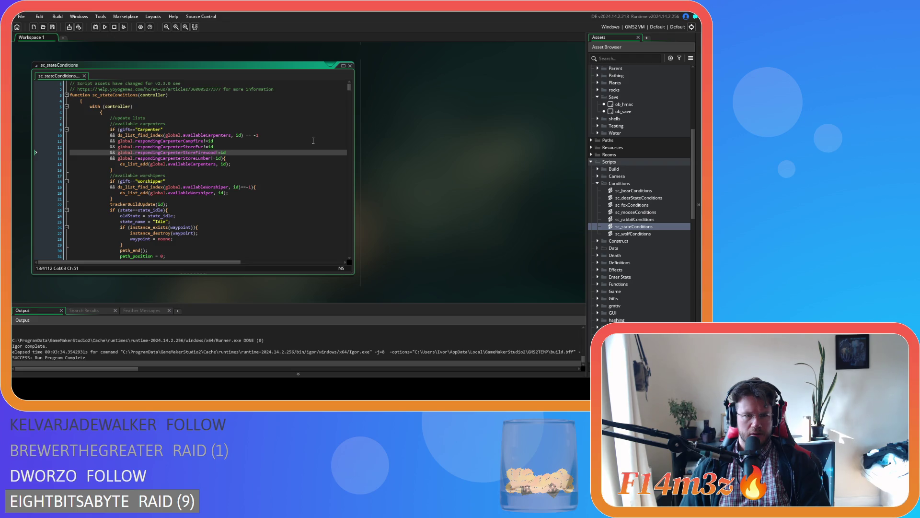
{"action": "scroll", "coordinate": [601, 158], "scroll_direction": "up", "scroll_amount": 10}
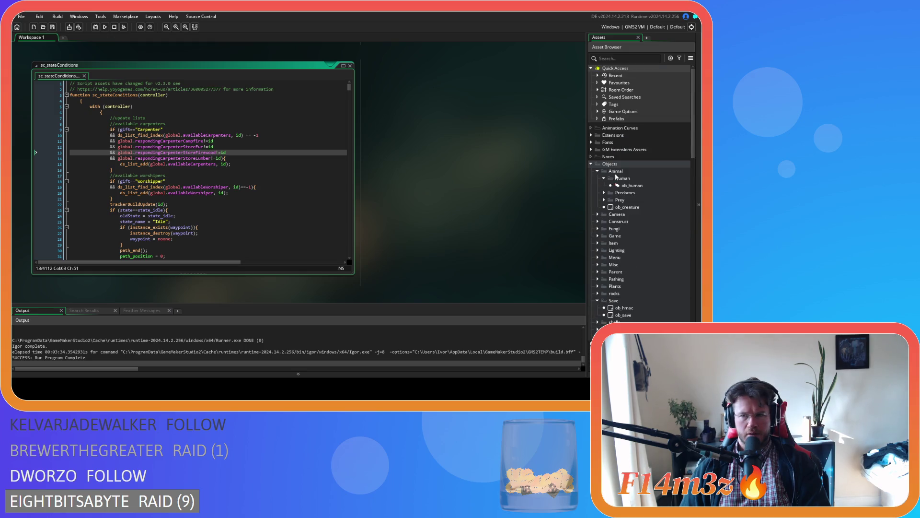
Step: Reopen ob_human and scroll its Create code up to state_idle near line 309
{"action": "double_click", "coordinate": [631, 185]}
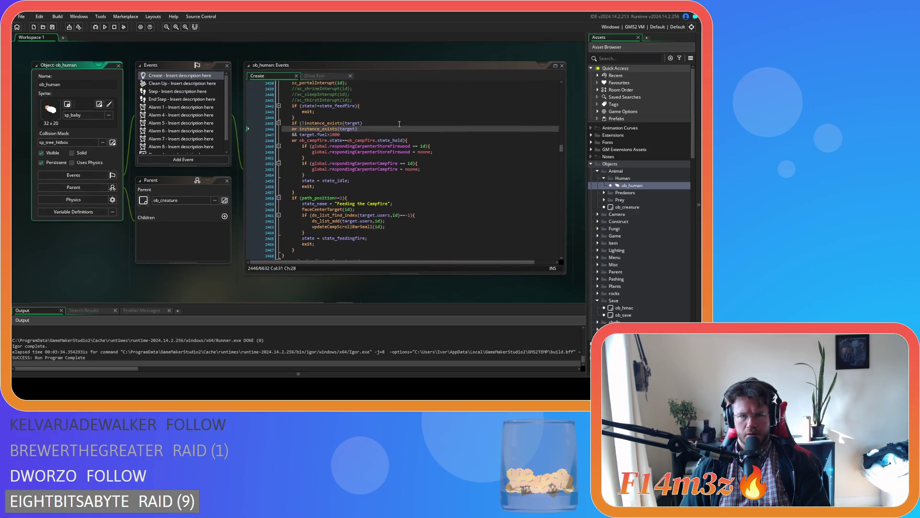
{"action": "left_click_drag", "start_coordinate": [560, 147], "coordinate": [557, 101]}
{"action": "scroll", "coordinate": [475, 204], "scroll_direction": "up", "scroll_amount": 10}
{"action": "scroll", "coordinate": [475, 205], "scroll_direction": "up", "scroll_amount": 20}
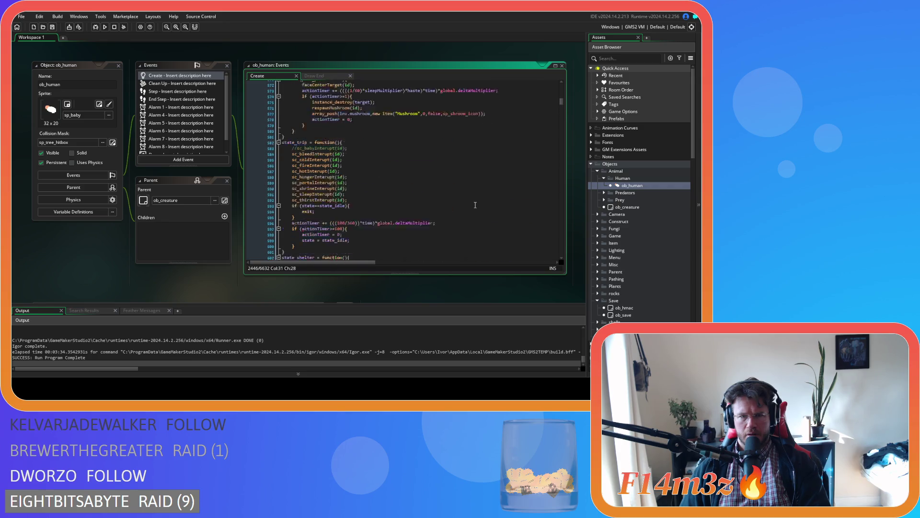
{"action": "scroll", "coordinate": [475, 204], "scroll_direction": "up", "scroll_amount": 20}
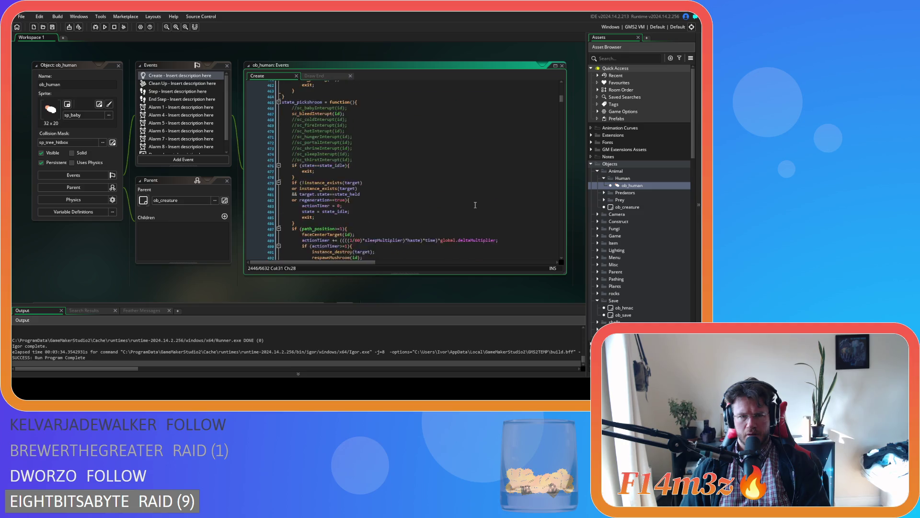
{"action": "scroll", "coordinate": [475, 205], "scroll_direction": "up", "scroll_amount": 17}
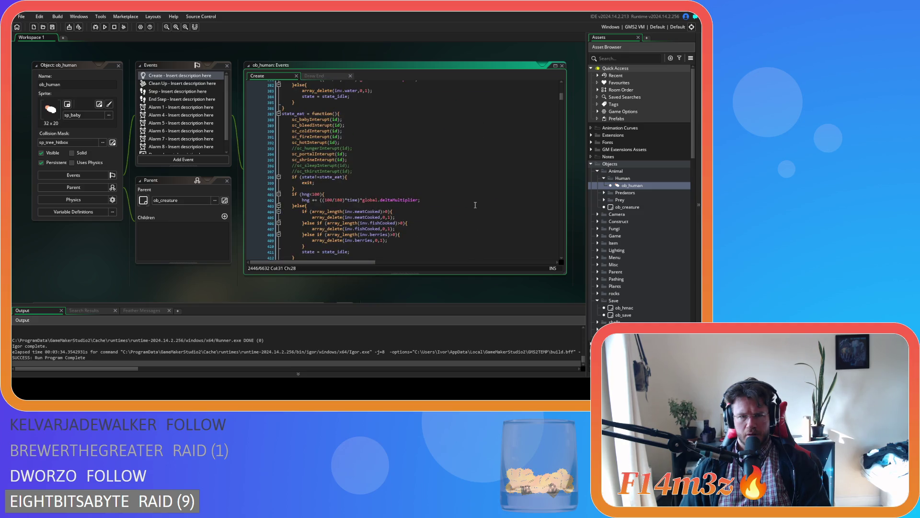
{"action": "scroll", "coordinate": [475, 205], "scroll_direction": "up", "scroll_amount": 4}
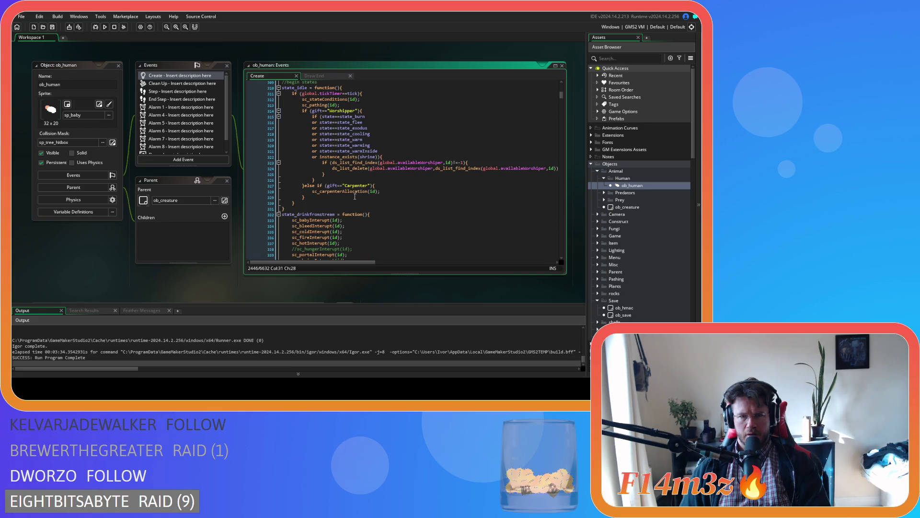
{"action": "middle_click", "coordinate": [349, 192]}
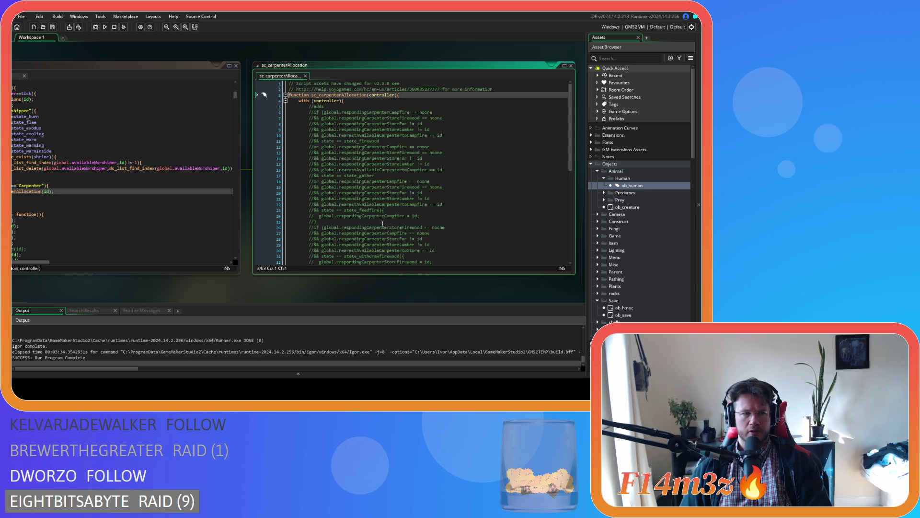
{"action": "scroll", "coordinate": [349, 241], "scroll_direction": "down", "scroll_amount": 10}
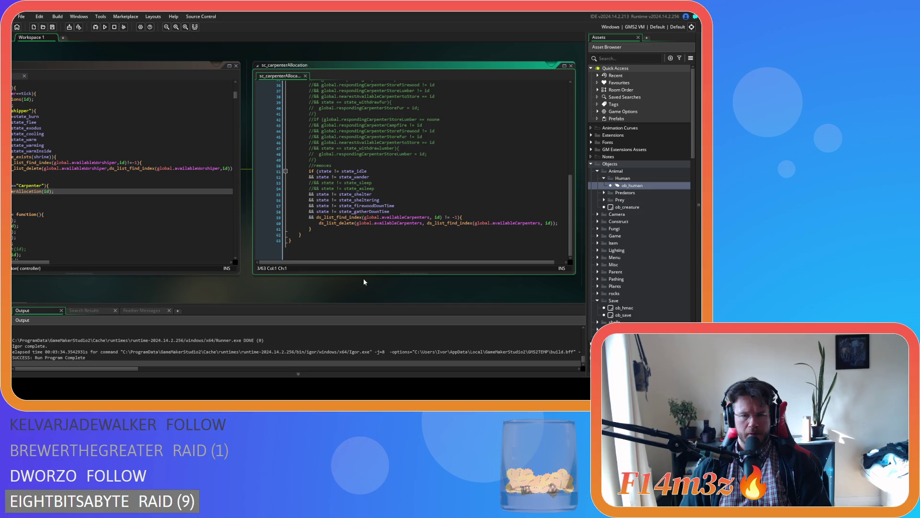
{"action": "left_click_drag", "start_coordinate": [319, 285], "coordinate": [406, 294]}
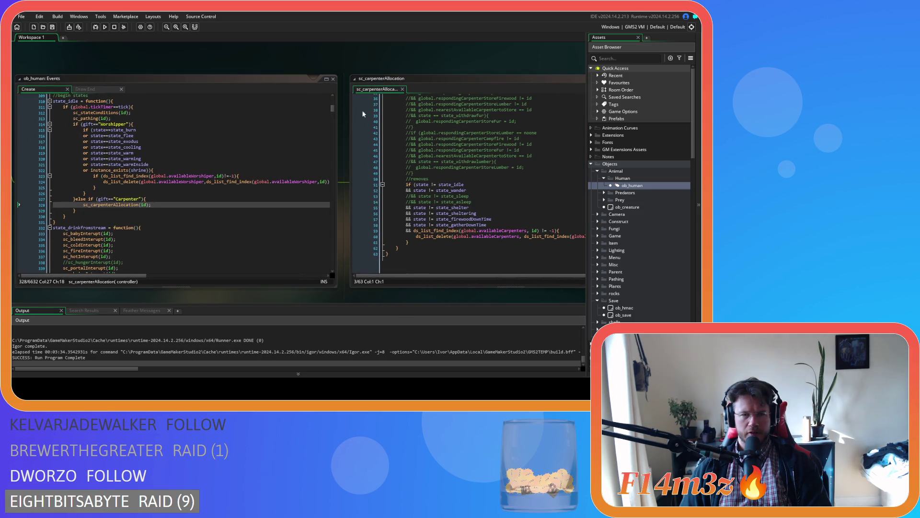
{"action": "left_click", "coordinate": [403, 89]}
{"action": "left_click", "coordinate": [96, 187]}
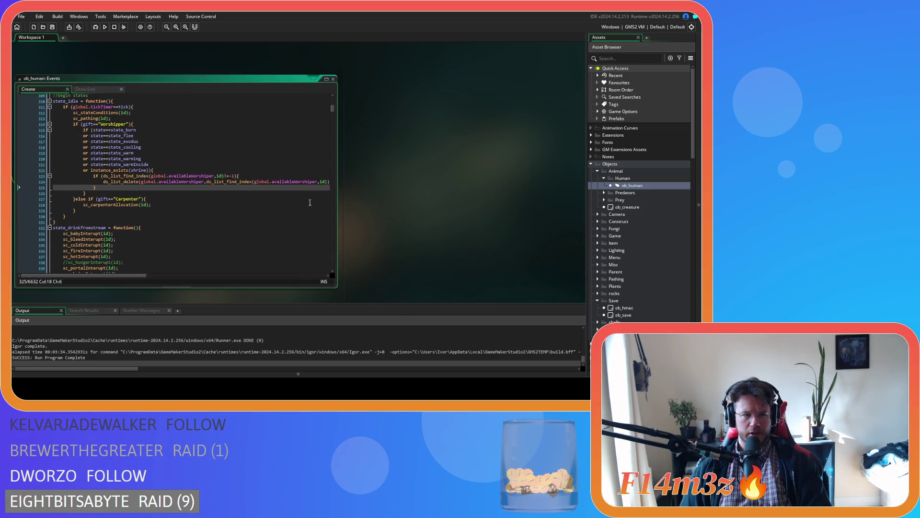
{"action": "scroll", "coordinate": [254, 211], "scroll_direction": "up", "scroll_amount": 4}
{"action": "left_click_drag", "start_coordinate": [171, 288], "coordinate": [228, 285]}
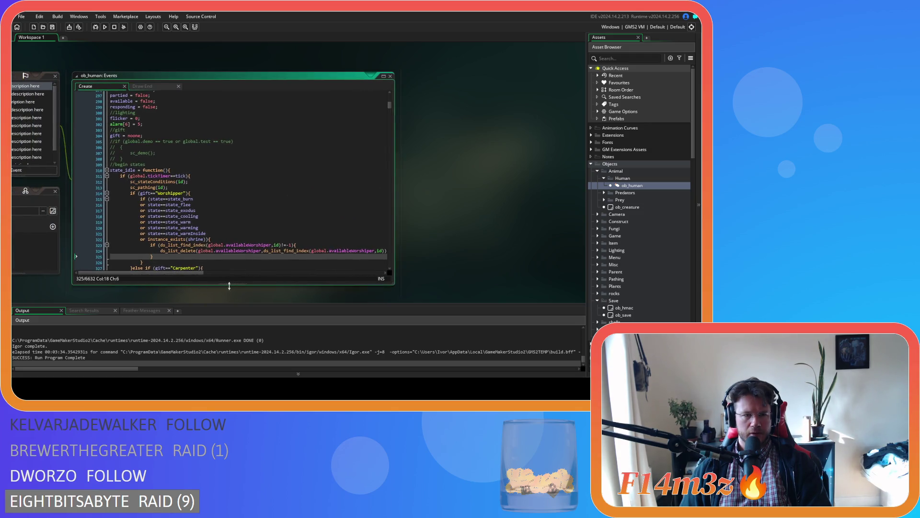
{"action": "scroll", "coordinate": [242, 255], "scroll_direction": "down", "scroll_amount": 2}
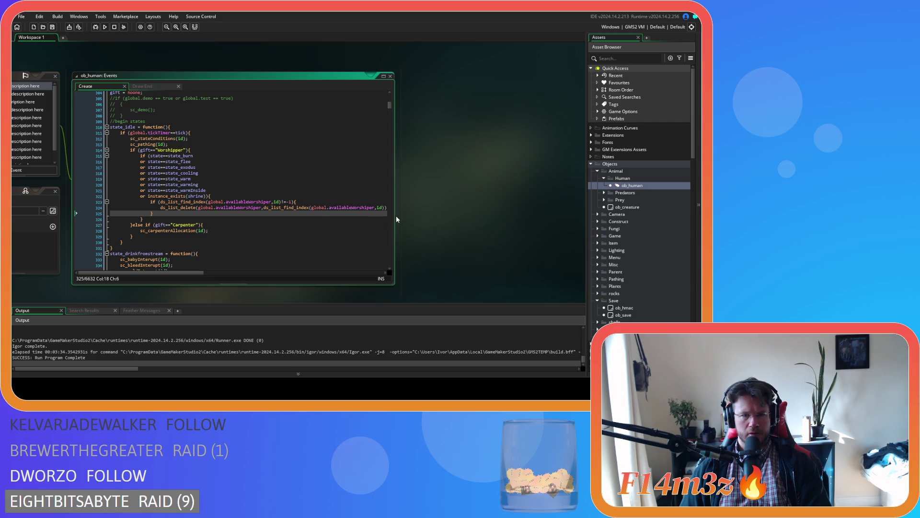
{"action": "scroll", "coordinate": [319, 212], "scroll_direction": "down", "scroll_amount": 3}
{"action": "scroll", "coordinate": [326, 214], "scroll_direction": "up", "scroll_amount": 4}
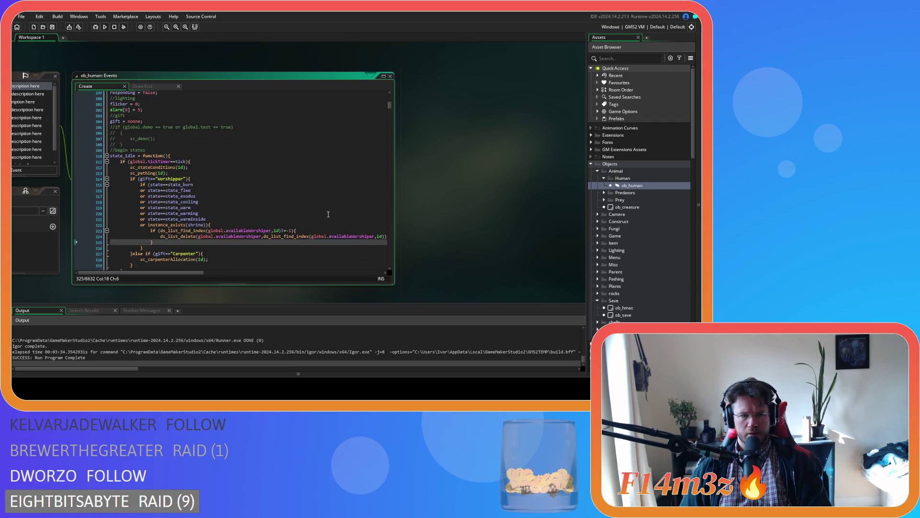
{"action": "scroll", "coordinate": [329, 214], "scroll_direction": "down", "scroll_amount": 3}
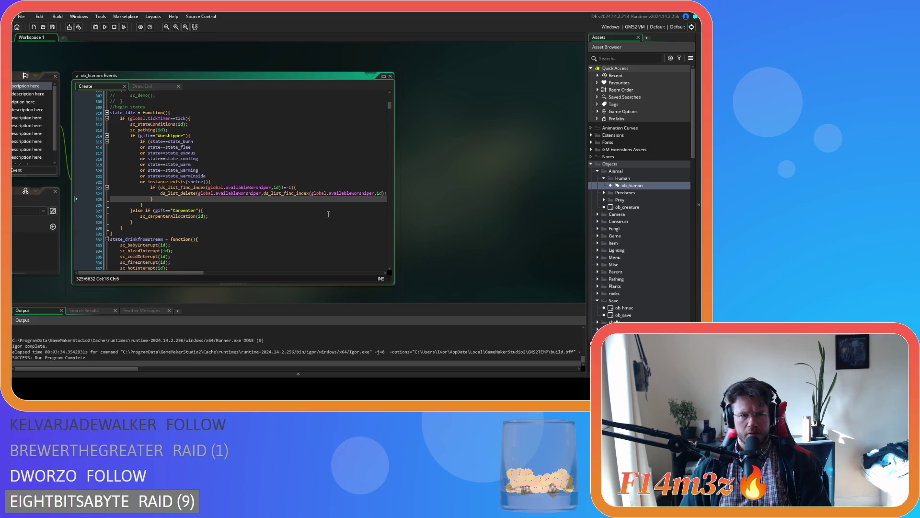
Step: Open sc_stateConditions from its call in state_idle and scroll through it
{"action": "middle_click", "coordinate": [157, 126]}
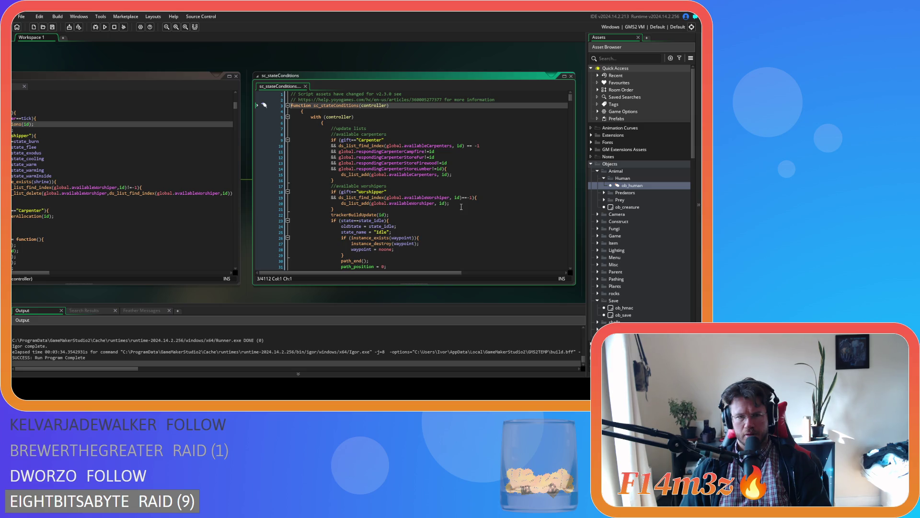
{"action": "scroll", "coordinate": [461, 207], "scroll_direction": "down", "scroll_amount": 3}
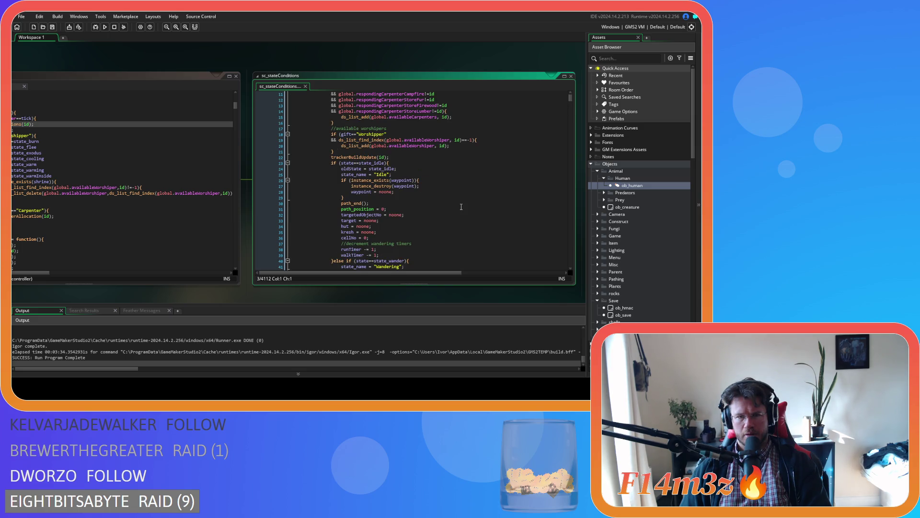
{"action": "scroll", "coordinate": [461, 207], "scroll_direction": "down", "scroll_amount": 18}
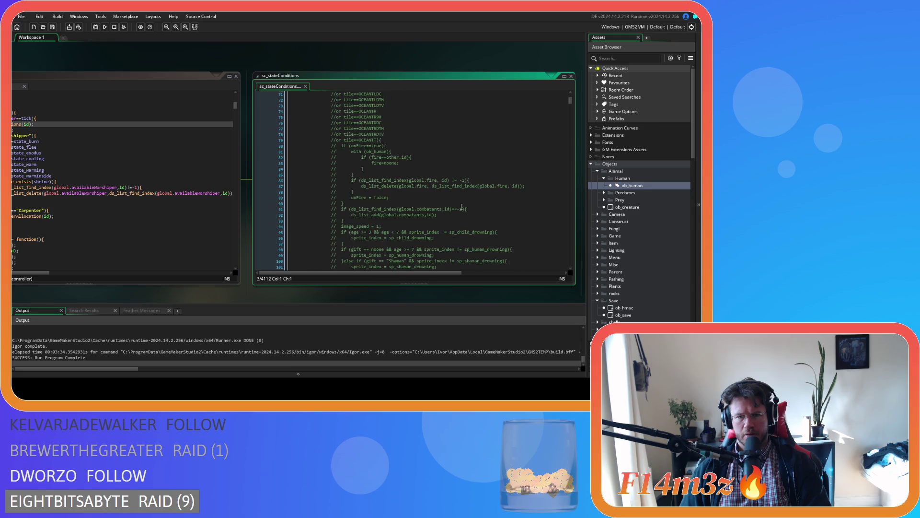
{"action": "scroll", "coordinate": [461, 207], "scroll_direction": "down", "scroll_amount": 16}
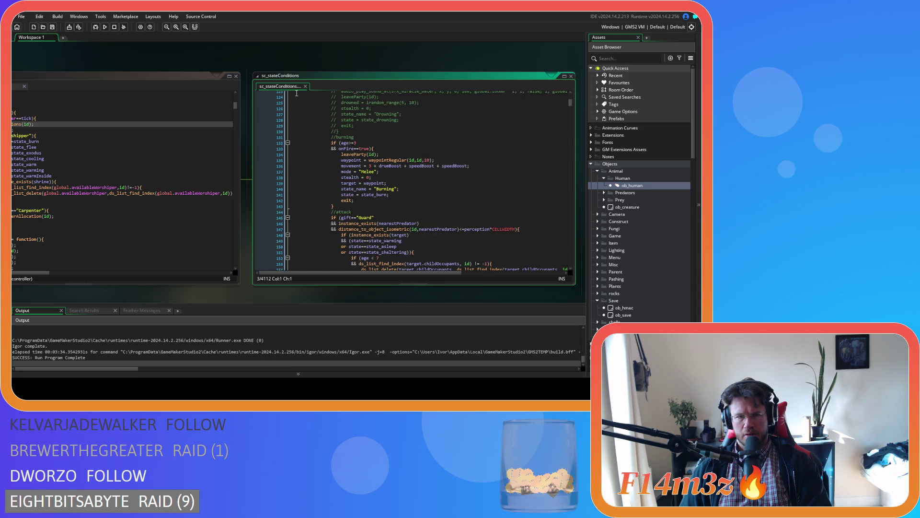
Step: Close sc_stateConditions and scroll back through ob_human's state_idle code
{"action": "left_click", "coordinate": [305, 87]}
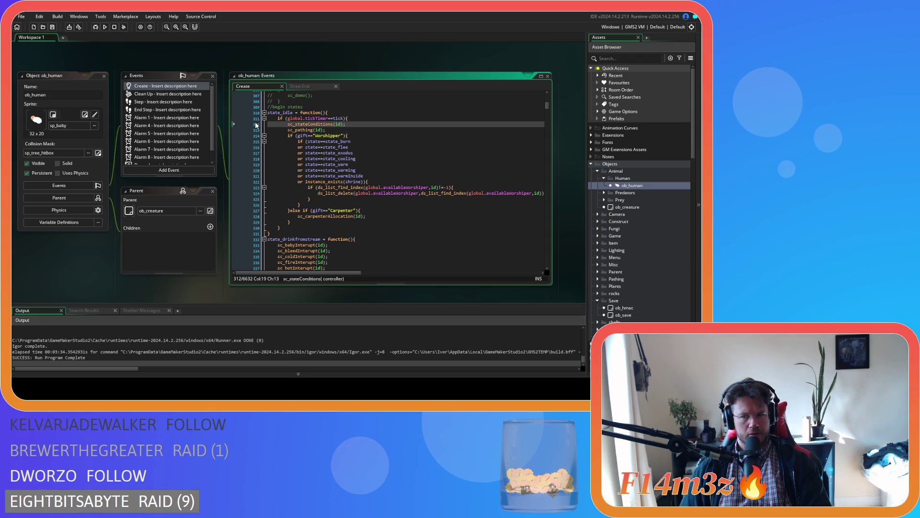
{"action": "scroll", "coordinate": [624, 242], "scroll_direction": "down", "scroll_amount": 15}
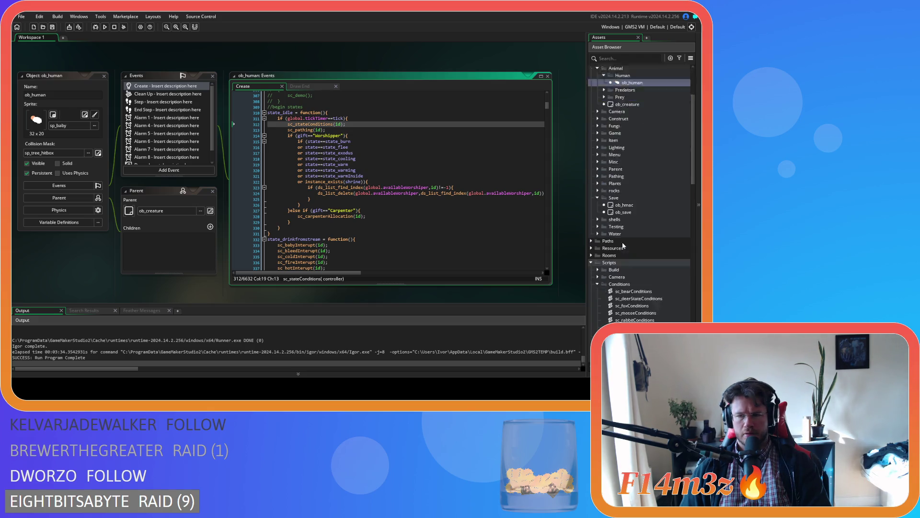
{"action": "scroll", "coordinate": [623, 246], "scroll_direction": "up", "scroll_amount": 1}
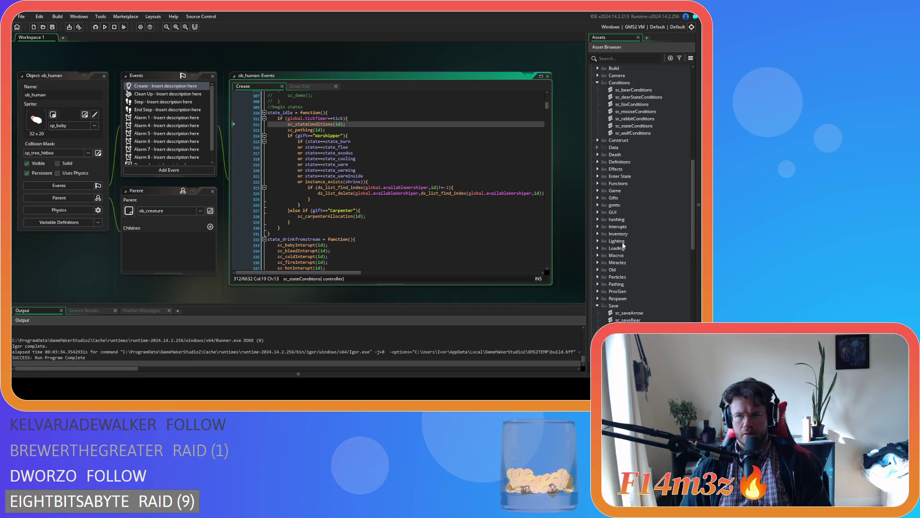
{"action": "scroll", "coordinate": [623, 246], "scroll_direction": "up", "scroll_amount": 4}
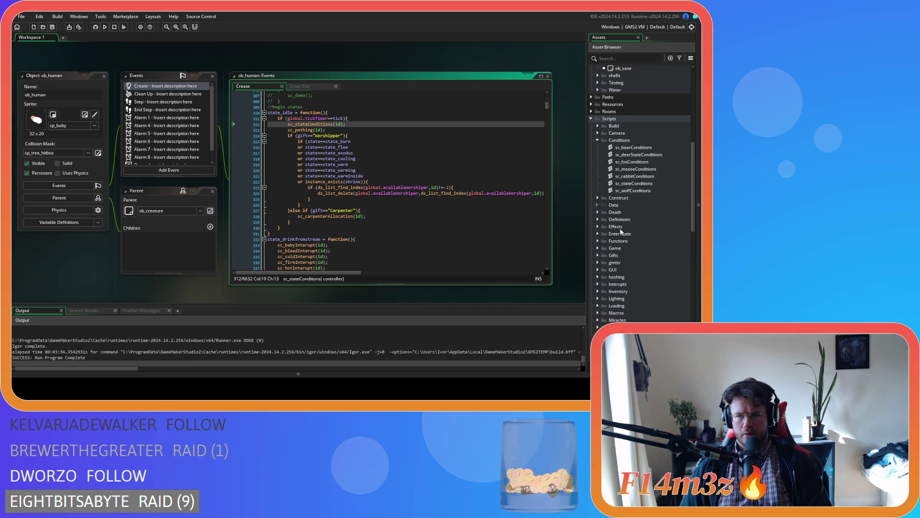
Step: Return to ob_human's Create code and search it for state_feed
{"action": "double_click", "coordinate": [622, 186]}
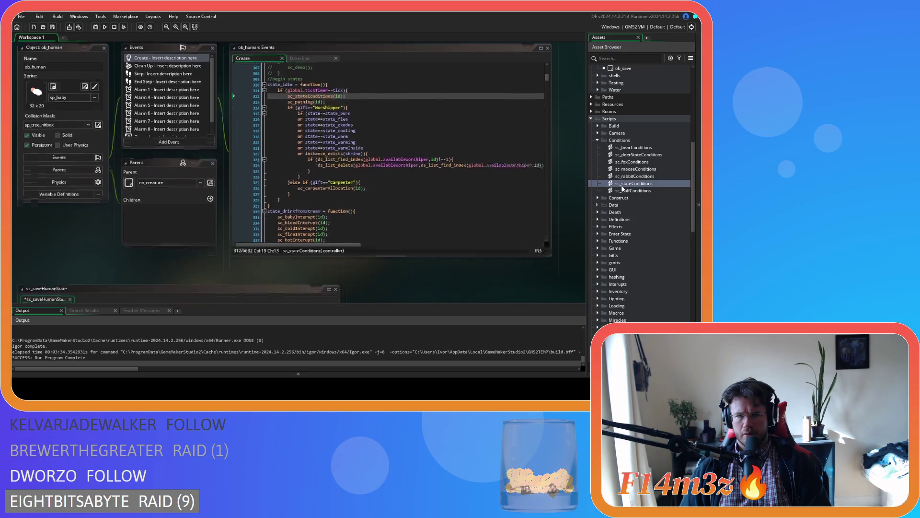
{"action": "scroll", "coordinate": [490, 215], "scroll_direction": "up", "scroll_amount": 5}
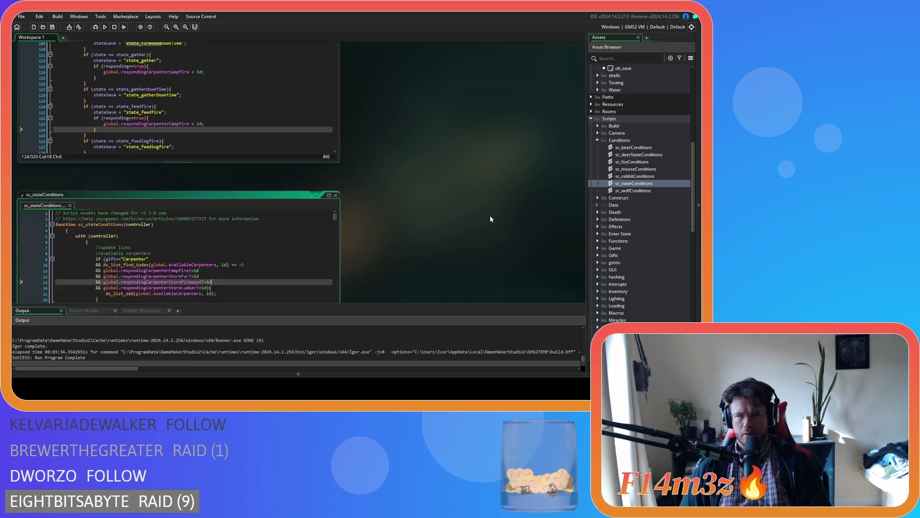
{"action": "scroll", "coordinate": [481, 236], "scroll_direction": "up", "scroll_amount": 2}
{"action": "left_click", "coordinate": [343, 157]}
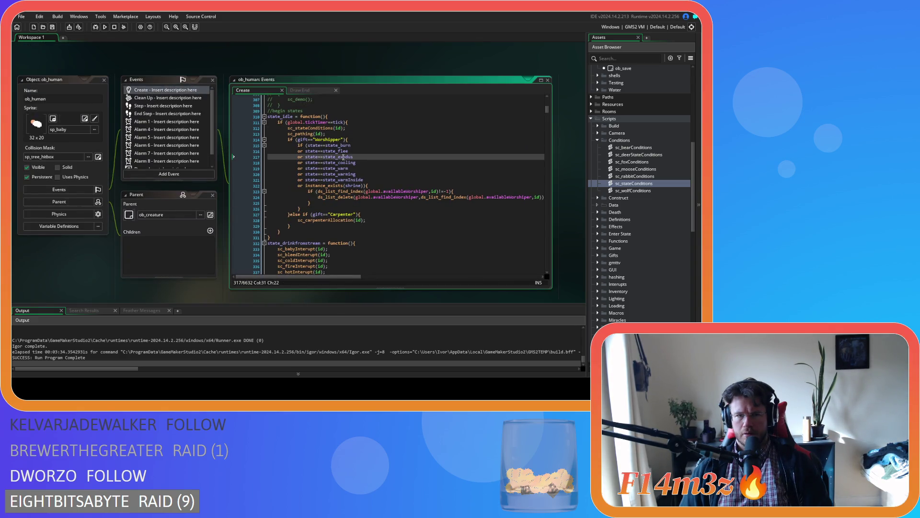
{"action": "key", "text": "ctrl+f"}
{"action": "type", "text": "state_feed"}
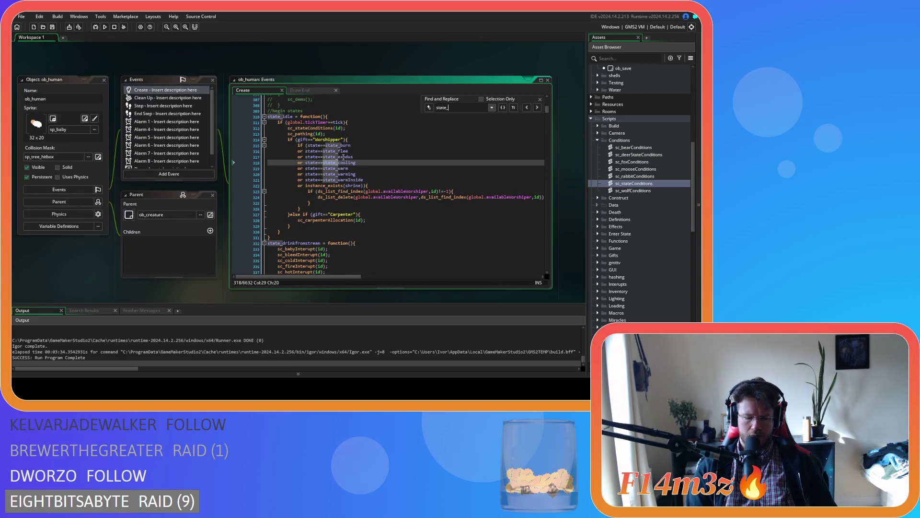
{"action": "scroll", "coordinate": [344, 157], "scroll_direction": "down", "scroll_amount": 2}
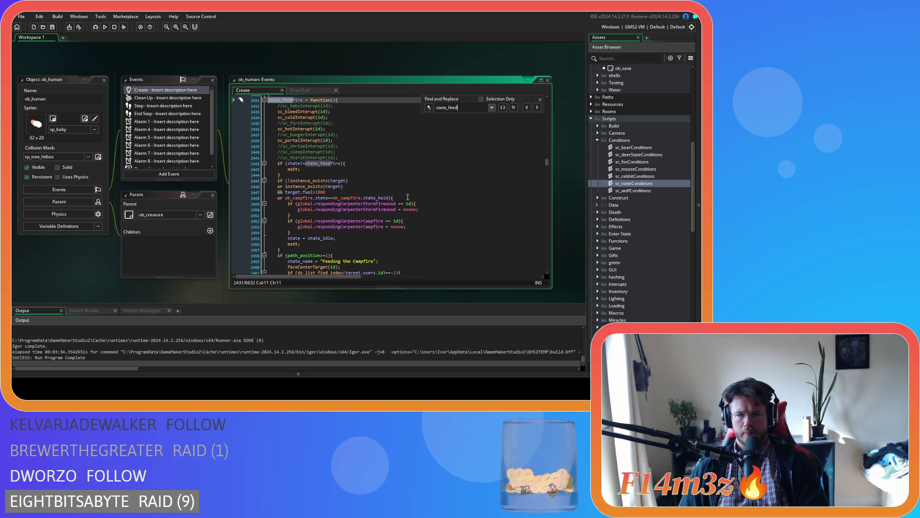
Step: Review the campfire held-state condition and the firewood and campfire reset code below it
{"action": "left_click", "coordinate": [408, 197]}
{"action": "key", "text": "Left"}
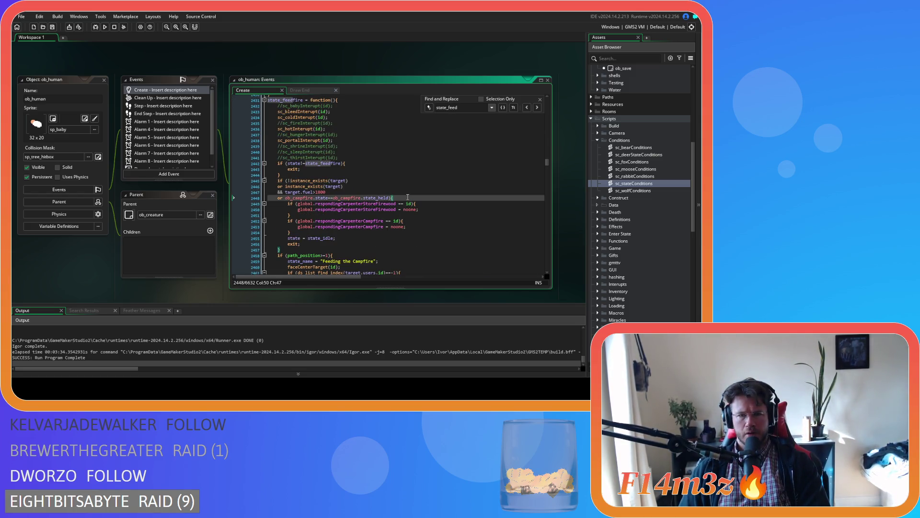
{"action": "scroll", "coordinate": [407, 197], "scroll_direction": "down", "scroll_amount": 4}
{"action": "scroll", "coordinate": [408, 197], "scroll_direction": "down", "scroll_amount": 14}
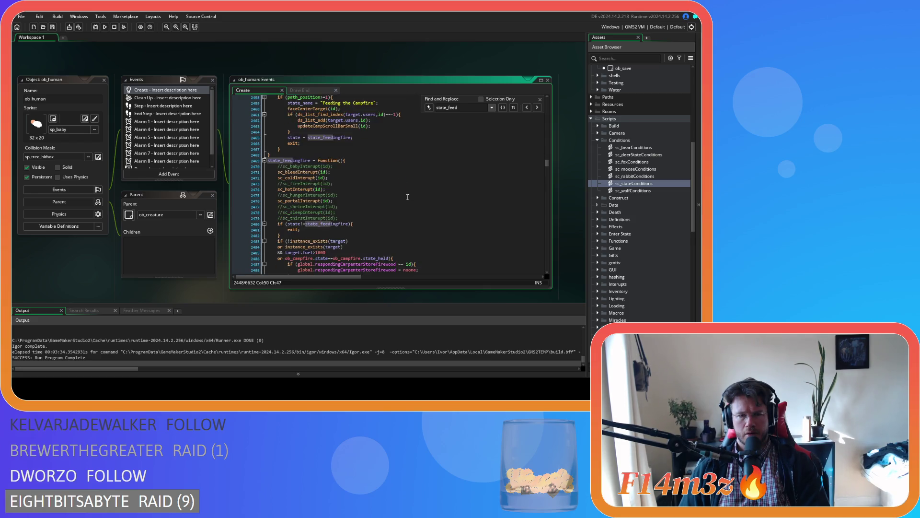
{"action": "scroll", "coordinate": [405, 212], "scroll_direction": "down", "scroll_amount": 6}
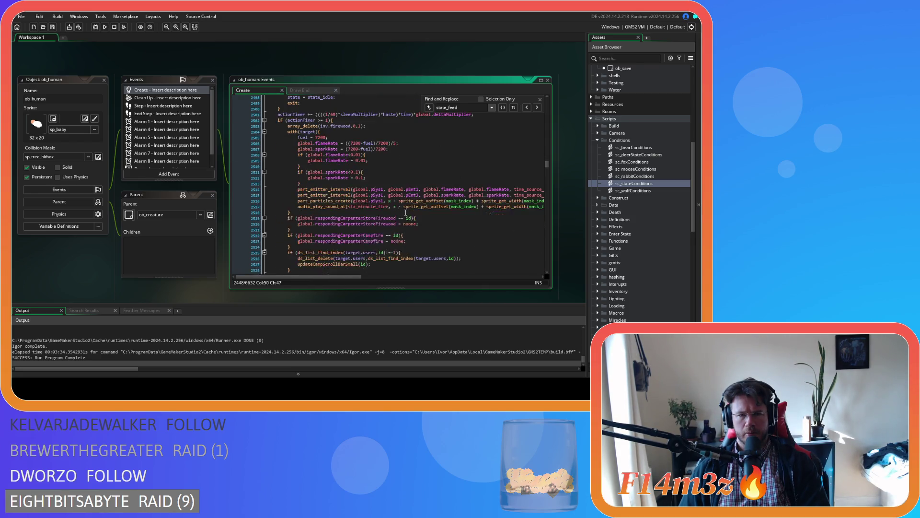
{"action": "left_click", "coordinate": [407, 212]}
Step: Change the comparisons to 'Firewood==id' and 'Campfire==id', then save the Create code
{"action": "left_click", "coordinate": [396, 189]}
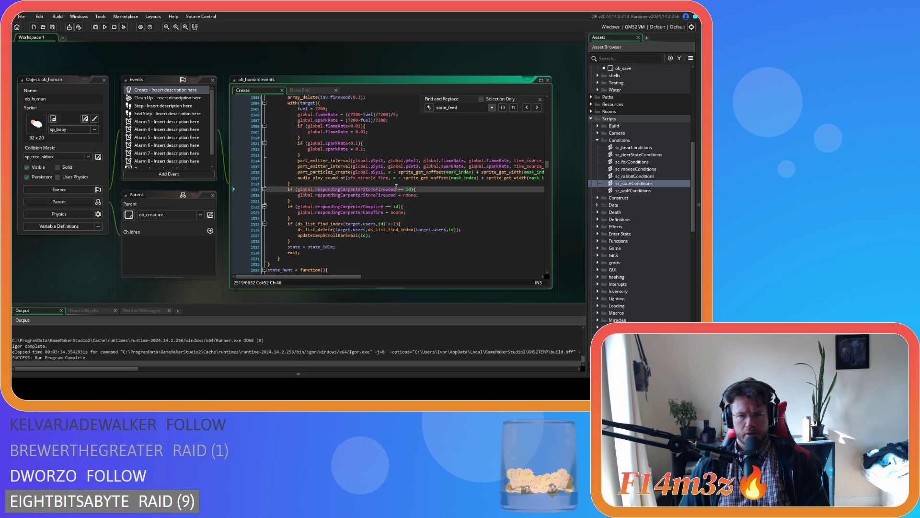
{"action": "key", "text": "Delete"}
{"action": "key", "text": "Right"}
{"action": "key", "text": "Right"}
{"action": "key", "text": "Delete"}
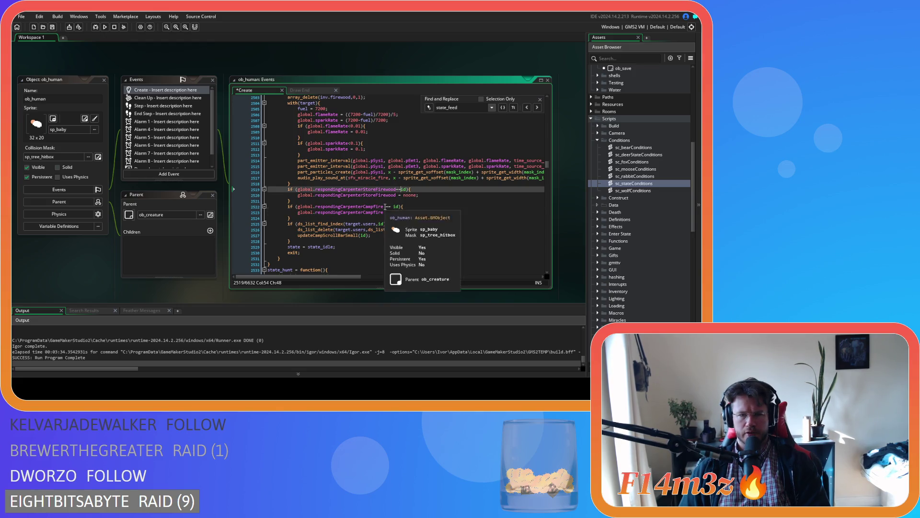
{"action": "left_click", "coordinate": [383, 207]}
{"action": "key", "text": "Delete"}
{"action": "key", "text": "Right"}
{"action": "key", "text": "Right"}
{"action": "key", "text": "Delete"}
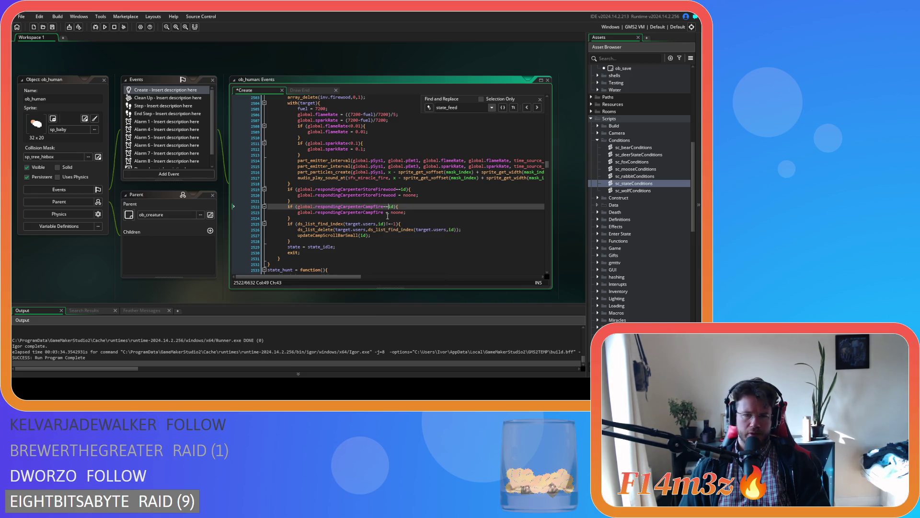
{"action": "scroll", "coordinate": [398, 216], "scroll_direction": "up", "scroll_amount": 10}
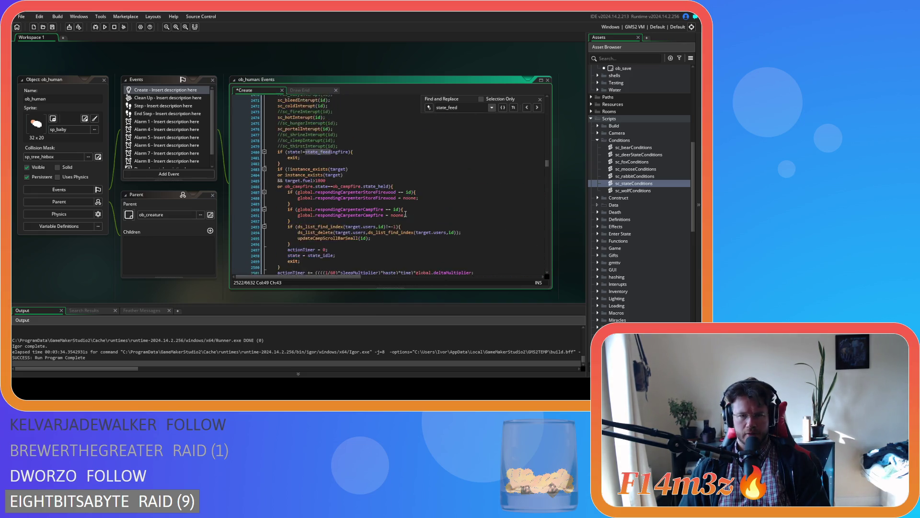
{"action": "scroll", "coordinate": [405, 214], "scroll_direction": "up", "scroll_amount": 12}
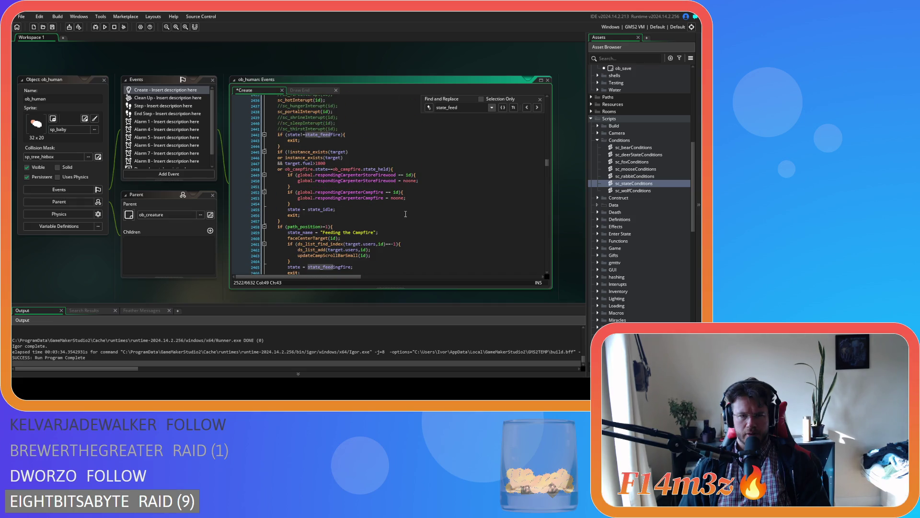
{"action": "scroll", "coordinate": [406, 213], "scroll_direction": "down", "scroll_amount": 20}
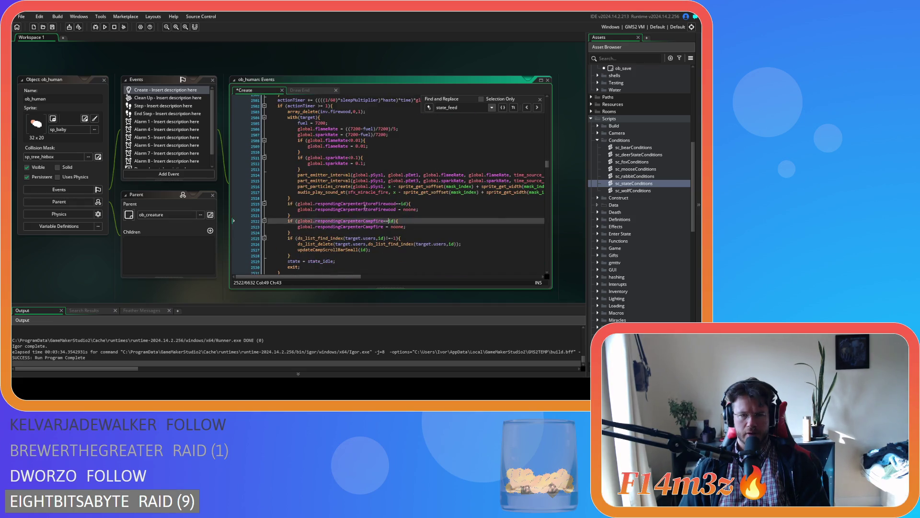
{"action": "key", "text": "ctrl+s"}
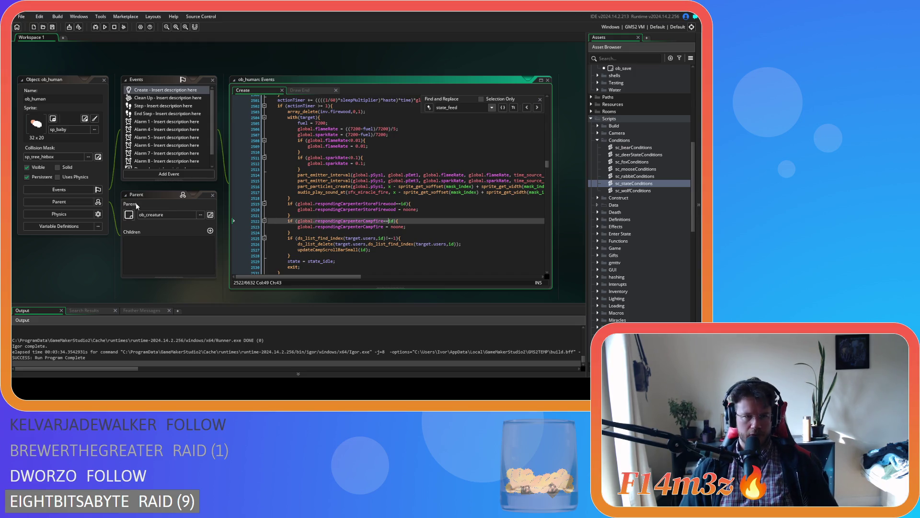
{"action": "scroll", "coordinate": [144, 202], "scroll_direction": "up", "scroll_amount": 10}
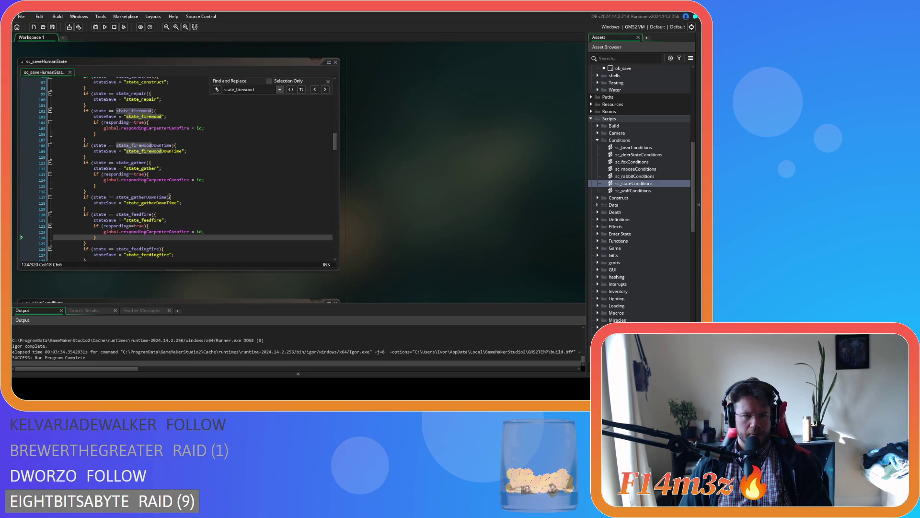
{"action": "left_click", "coordinate": [328, 81]}
{"action": "left_click_drag", "start_coordinate": [124, 110], "coordinate": [157, 111]}
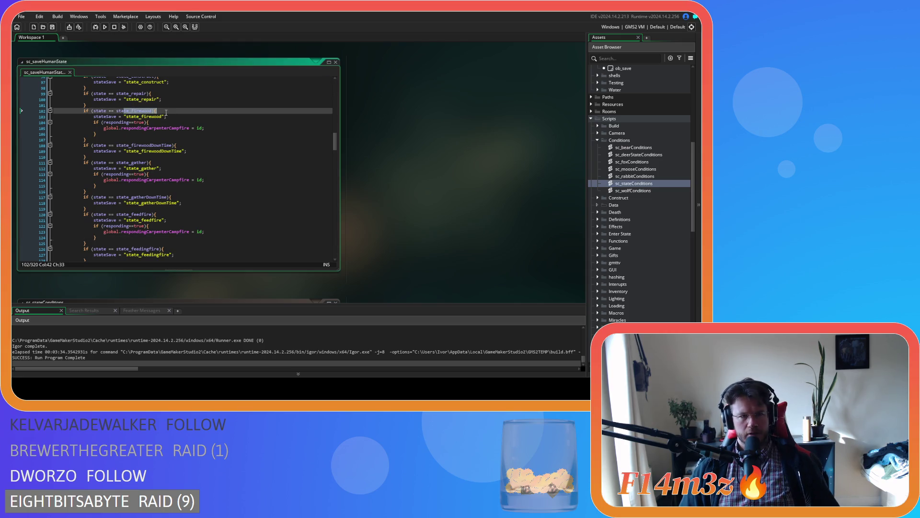
{"action": "left_click_drag", "start_coordinate": [98, 134], "coordinate": [94, 123]}
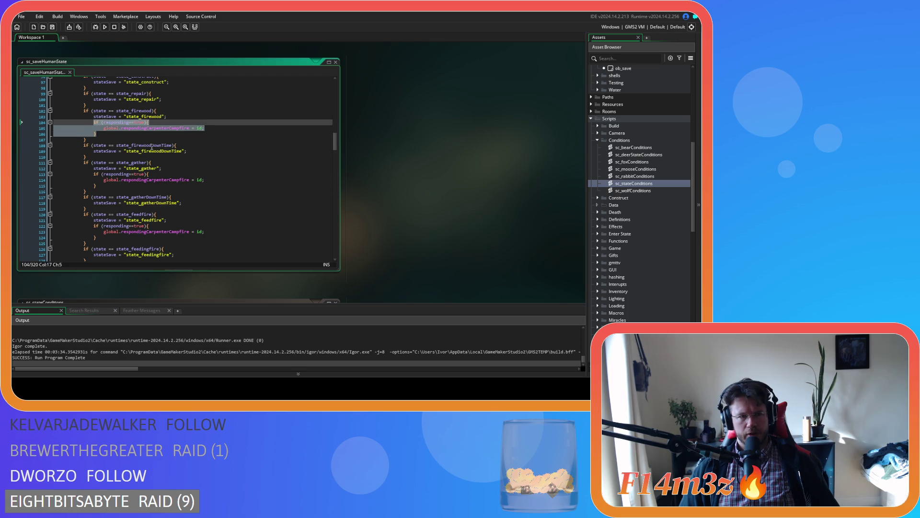
{"action": "left_click", "coordinate": [170, 123]}
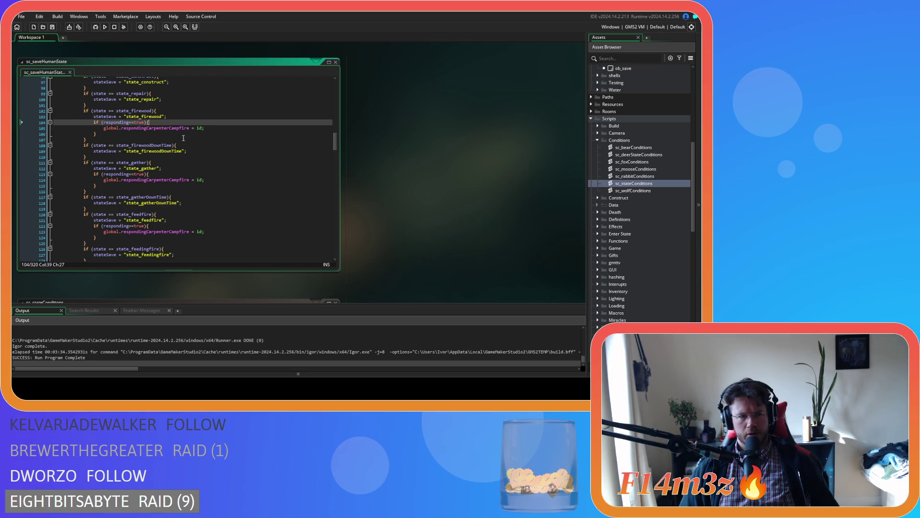
{"action": "left_click", "coordinate": [189, 163]}
{"action": "left_click", "coordinate": [175, 157]}
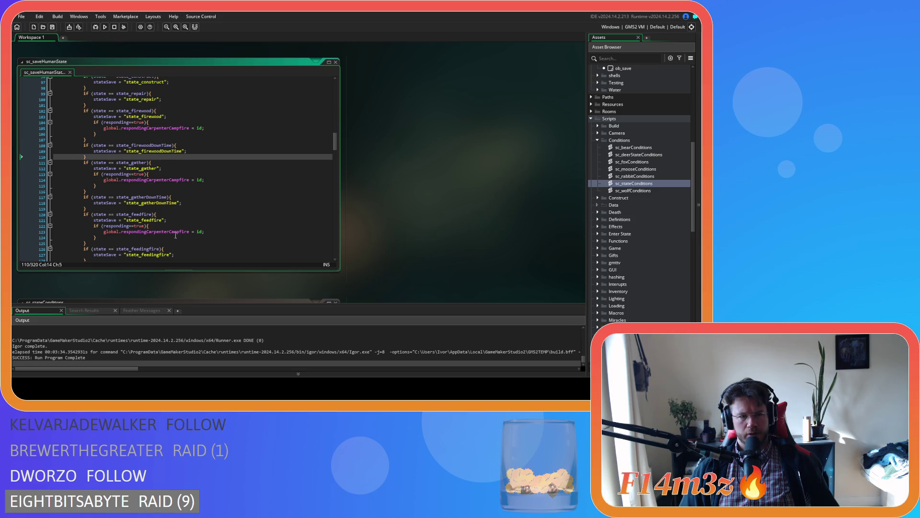
{"action": "left_click_drag", "start_coordinate": [175, 235], "coordinate": [95, 228]}
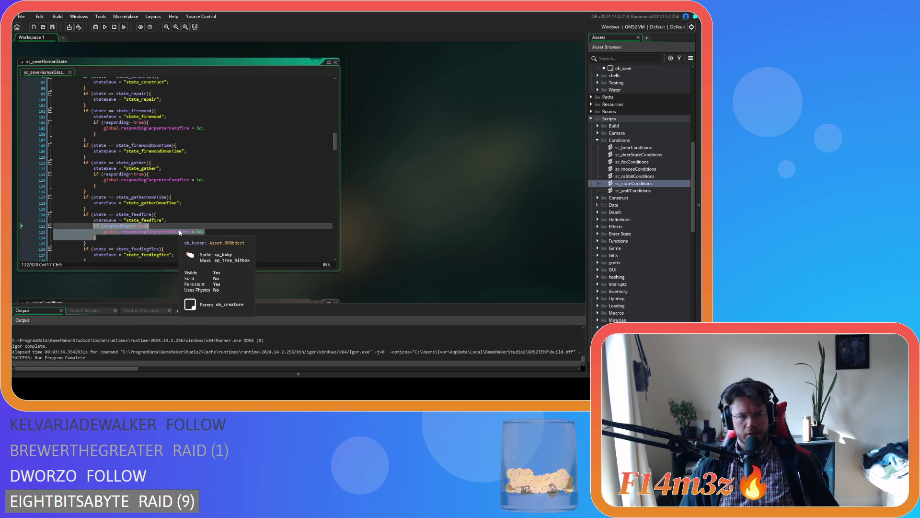
{"action": "left_click", "coordinate": [178, 232]}
{"action": "double_click", "coordinate": [127, 176]}
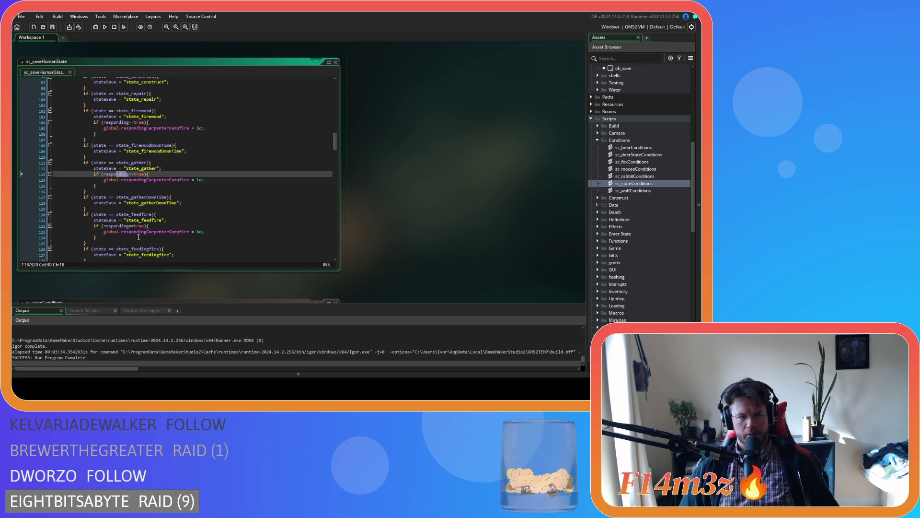
{"action": "left_click_drag", "start_coordinate": [149, 231], "coordinate": [205, 231]}
{"action": "left_click_drag", "start_coordinate": [167, 180], "coordinate": [205, 180]}
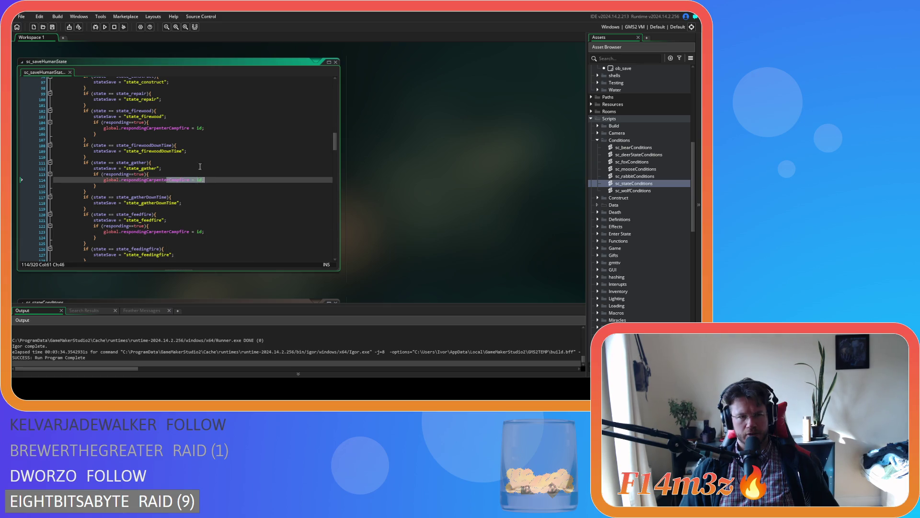
{"action": "left_click", "coordinate": [142, 128]}
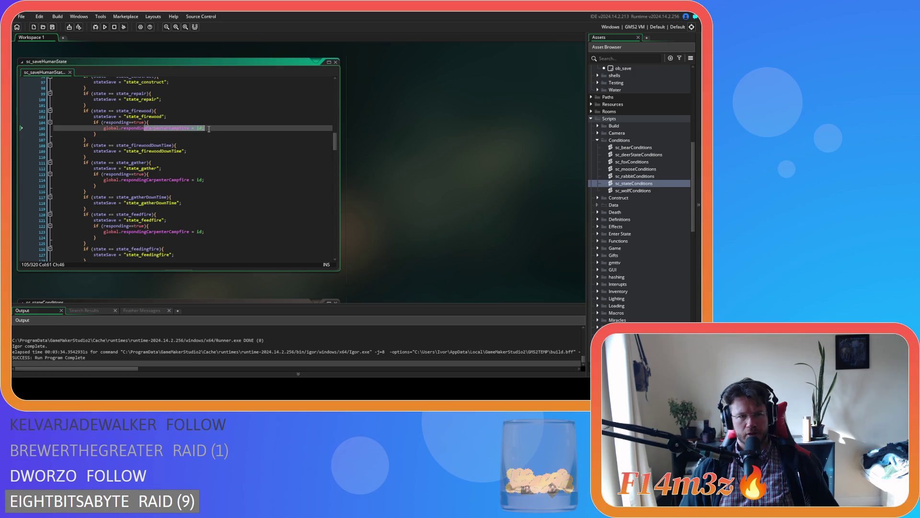
{"action": "left_click_drag", "start_coordinate": [142, 128], "coordinate": [207, 128]}
{"action": "left_click", "coordinate": [224, 231]}
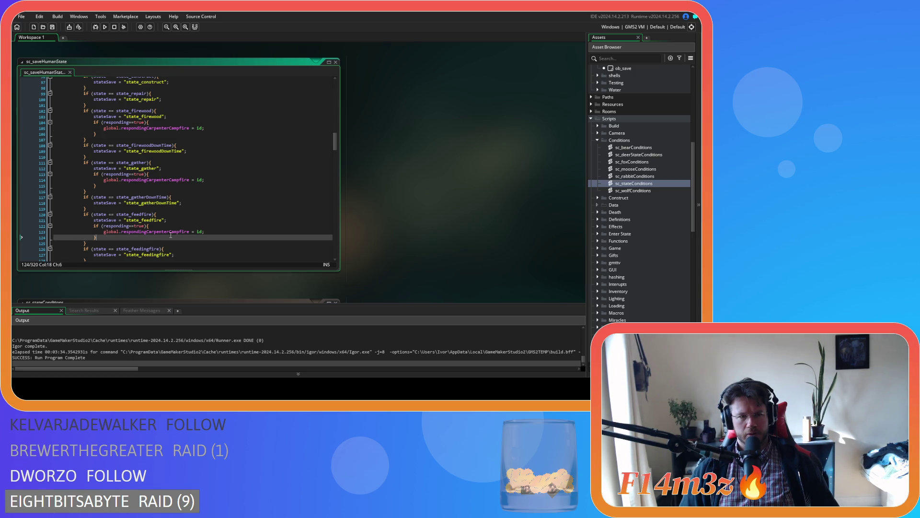
{"action": "left_click_drag", "start_coordinate": [220, 237], "coordinate": [94, 225]}
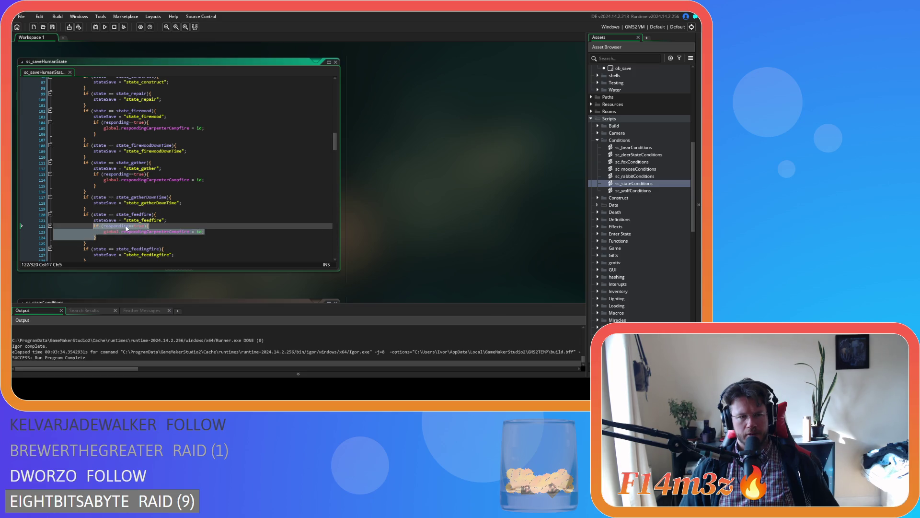
{"action": "scroll", "coordinate": [405, 194], "scroll_direction": "up", "scroll_amount": 10}
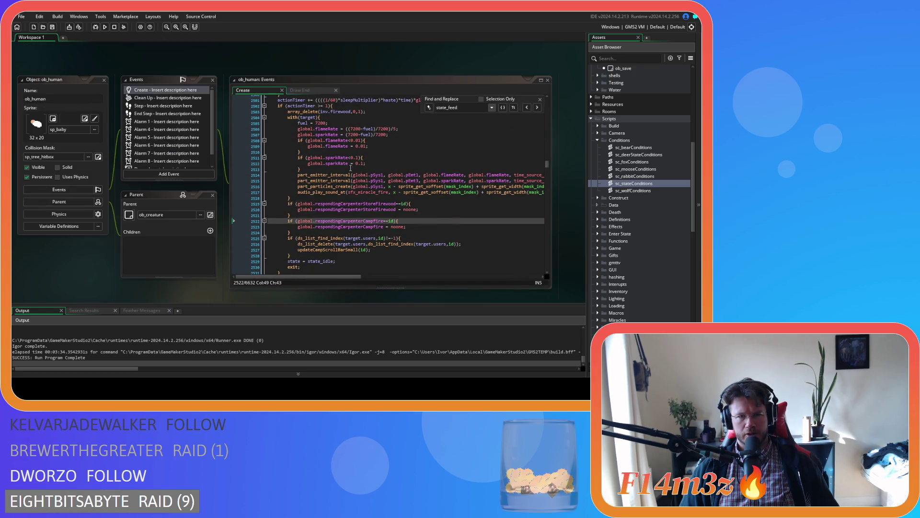
Step: Bring sc_saveHumanState into focus at its feedfire block
{"action": "left_click", "coordinate": [303, 91]}
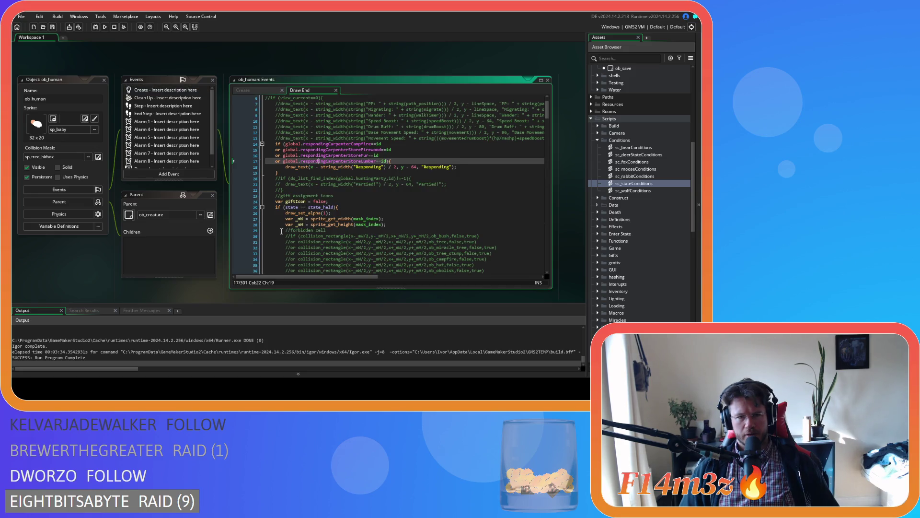
{"action": "scroll", "coordinate": [351, 247], "scroll_direction": "down", "scroll_amount": 10}
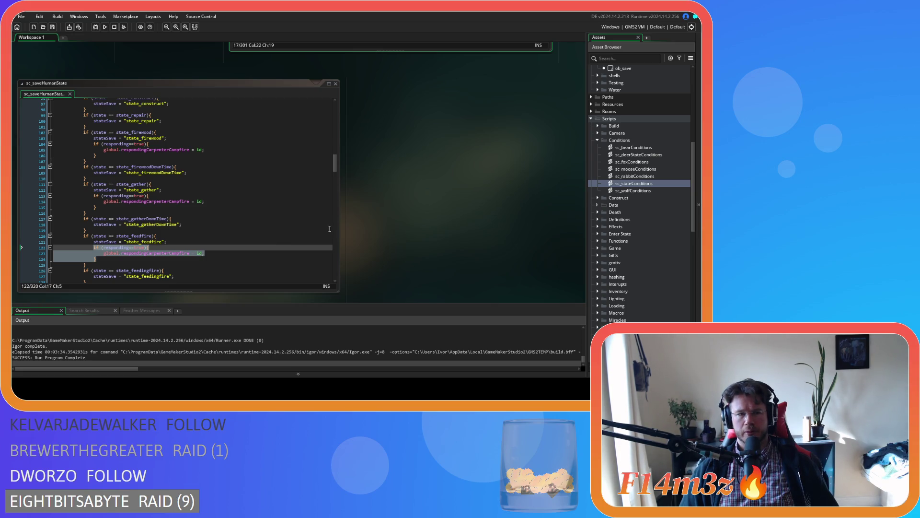
{"action": "scroll", "coordinate": [110, 254], "scroll_direction": "down", "scroll_amount": 1}
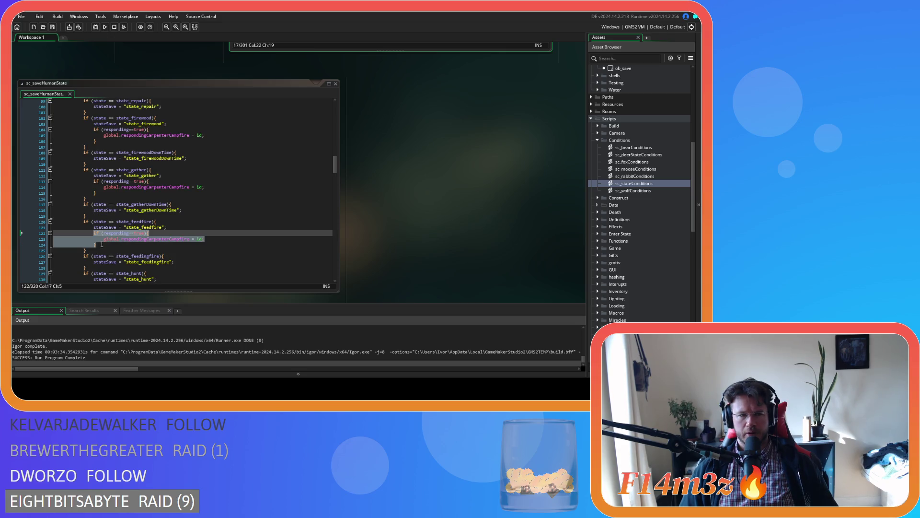
{"action": "left_click_drag", "start_coordinate": [102, 245], "coordinate": [93, 235]}
{"action": "left_click", "coordinate": [137, 245]}
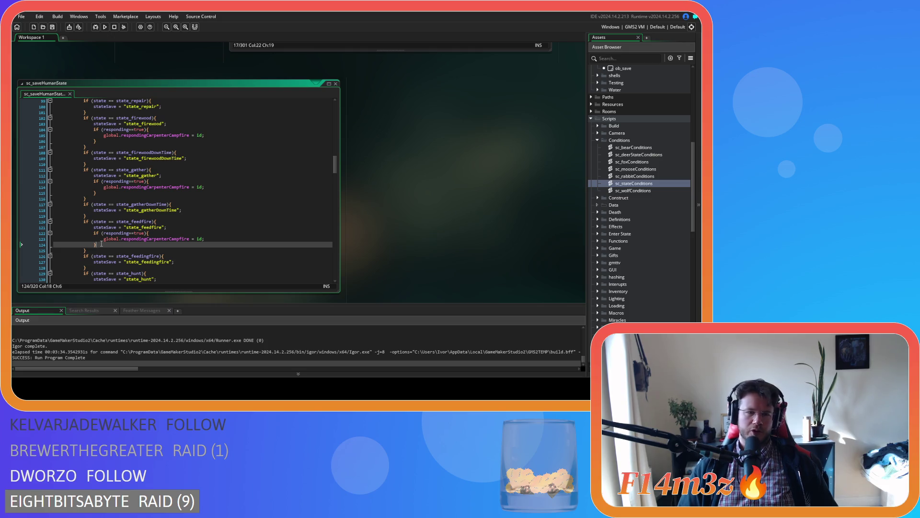
Step: Delete the if (responding==true) blocks under feedfire, gather and firewood
{"action": "left_click_drag", "start_coordinate": [102, 244], "coordinate": [32, 234]}
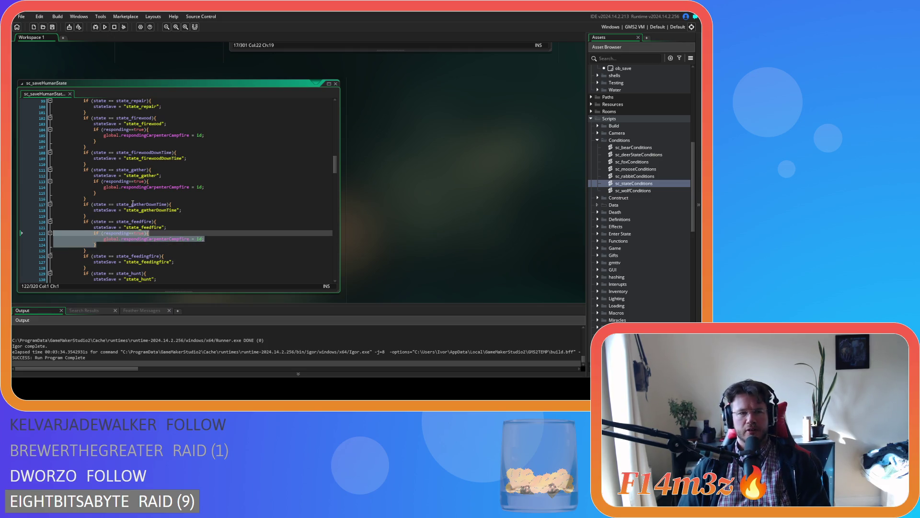
{"action": "key", "text": "Delete"}
{"action": "left_click_drag", "start_coordinate": [98, 193], "coordinate": [29, 180]}
{"action": "key", "text": "Delete"}
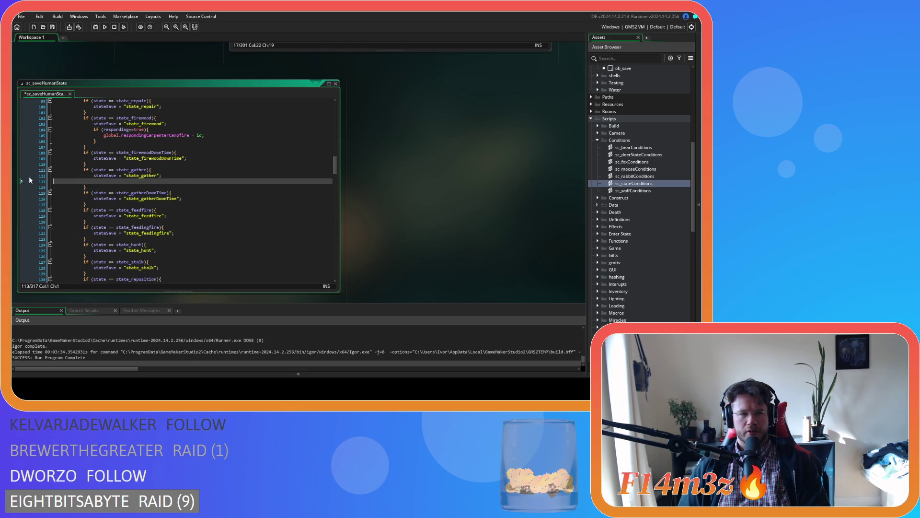
{"action": "left_click_drag", "start_coordinate": [98, 142], "coordinate": [29, 128]}
{"action": "key", "text": "Delete"}
{"action": "scroll", "coordinate": [408, 239], "scroll_direction": "up", "scroll_amount": 3}
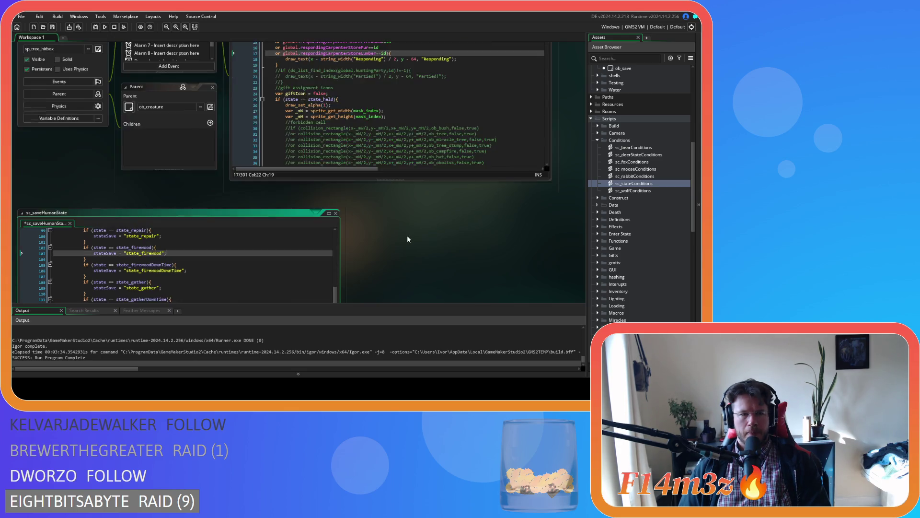
{"action": "scroll", "coordinate": [408, 238], "scroll_direction": "up", "scroll_amount": 3}
Step: Search ob_human's Create code for the existing responding variable
{"action": "left_click", "coordinate": [250, 69]}
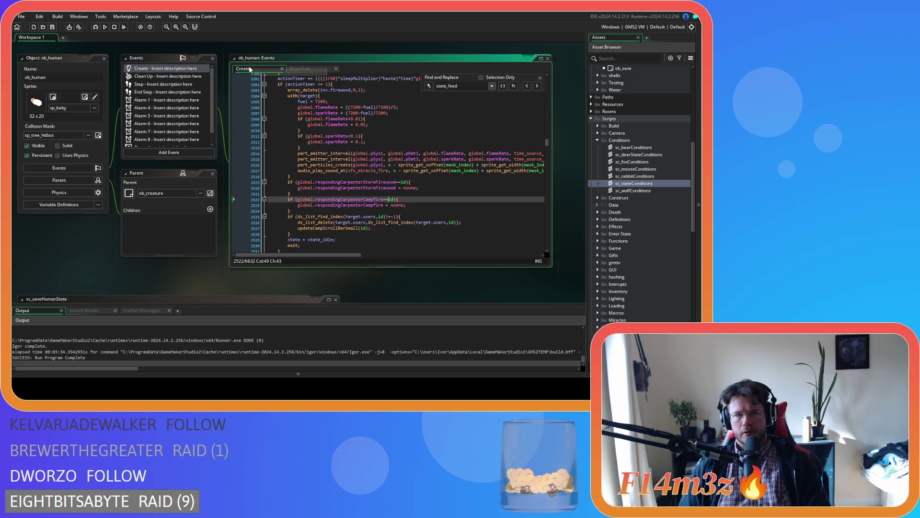
{"action": "left_click_drag", "start_coordinate": [546, 143], "coordinate": [547, 78]}
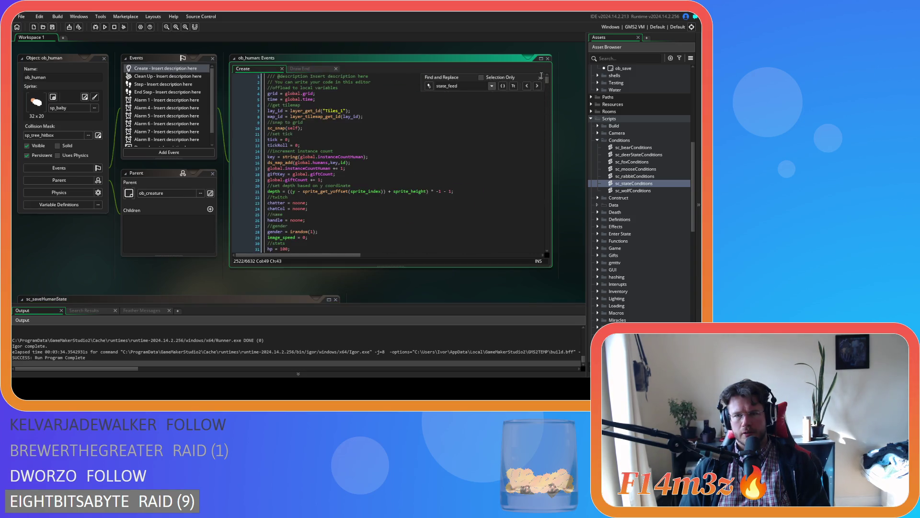
{"action": "left_click", "coordinate": [540, 78]}
{"action": "left_click", "coordinate": [474, 117]}
{"action": "key", "text": "ctrl+f"}
{"action": "type", "text": "reponding"}
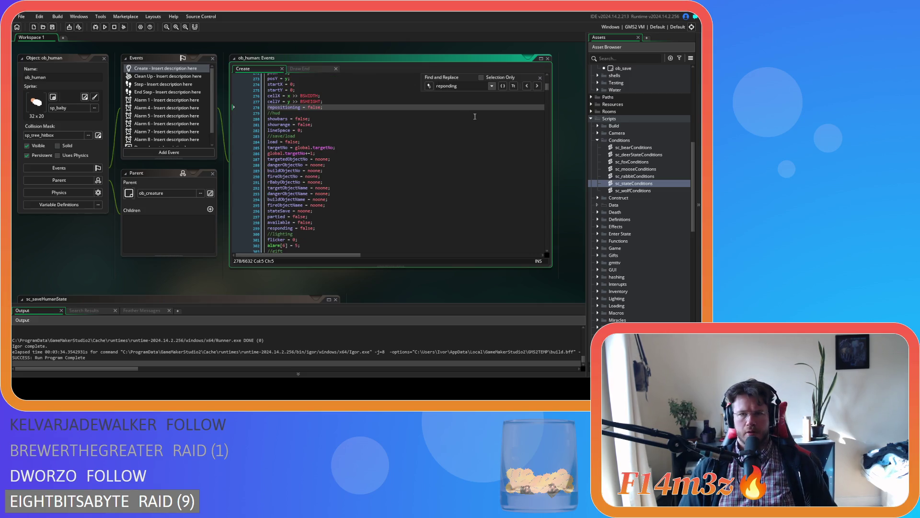
{"action": "key", "text": "ctrl+a"}
{"action": "type", "text": "respond"}
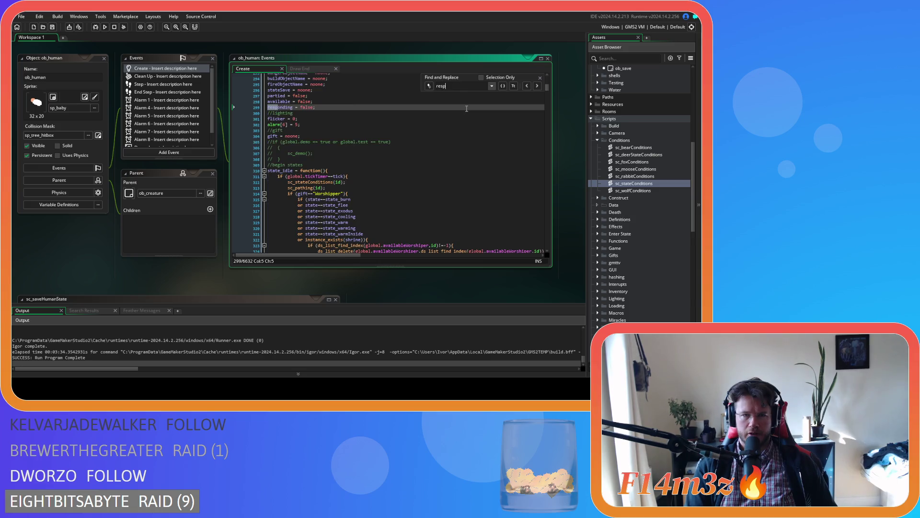
{"action": "type", "text": "ing"}
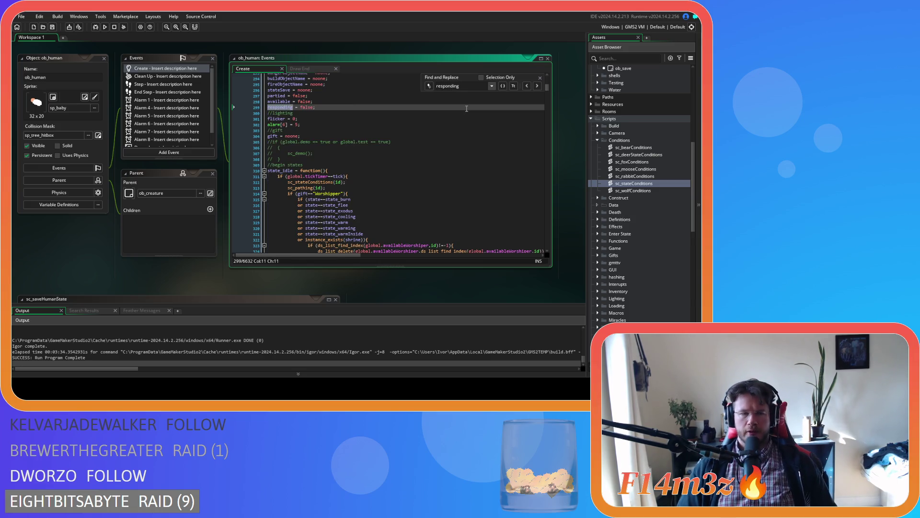
{"action": "key", "text": "Escape"}
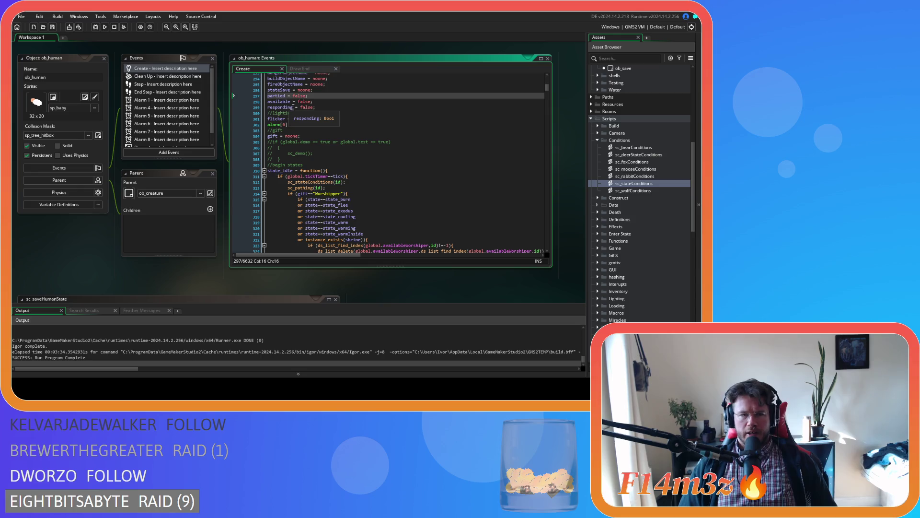
Step: Paste the four respondingCarpenter condition lines from Draw End over responding = false in Create
{"action": "left_click", "coordinate": [302, 69]}
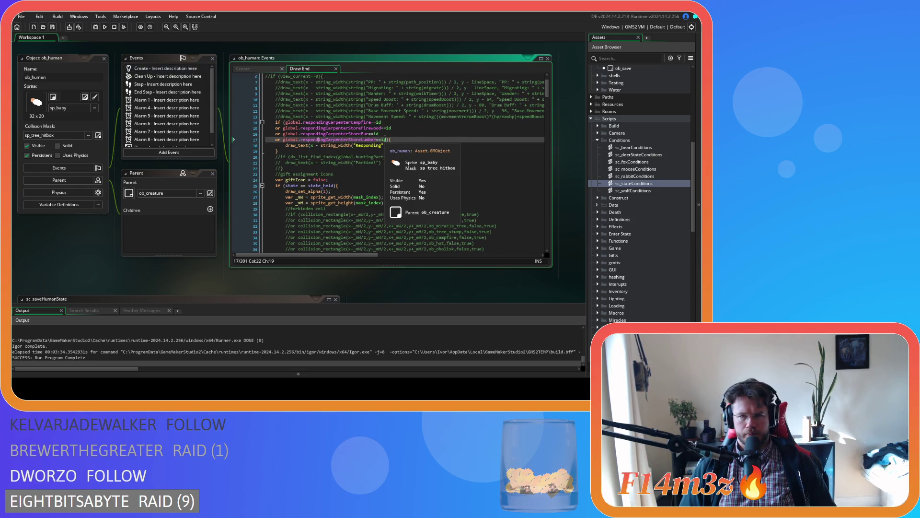
{"action": "mouse_move", "coordinate": [388, 140]}
{"action": "left_mouse_down"}
{"action": "mouse_move", "coordinate": [307, 134]}
{"action": "mouse_move", "coordinate": [291, 124]}
{"action": "left_mouse_up"}
{"action": "left_click", "coordinate": [263, 71]}
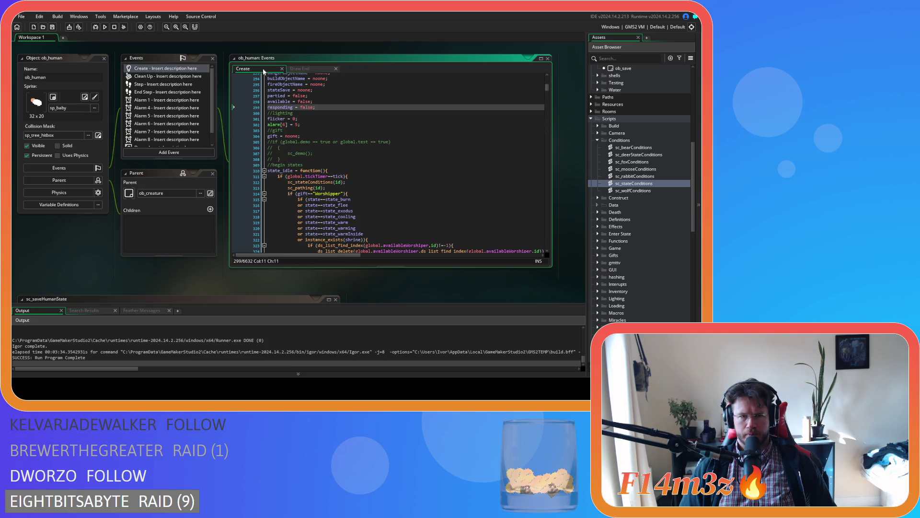
{"action": "type", "text": "global.respondingCarpenterCampfire==id \tor global.respondingCarpenterStoreFirewood==id \tor global.respondingCarpenterStoreFur==id \tor global.respondingCarpenterStoreLumber==id"}
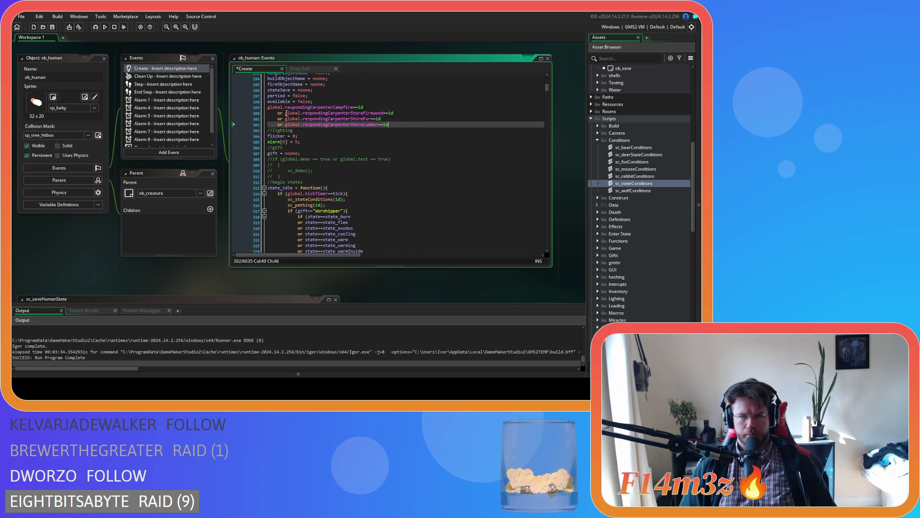
Step: Strip the global prefixes and 'Carpenter' from the pasted campfire, firewood, fur and lumber names
{"action": "left_click", "coordinate": [273, 107]}
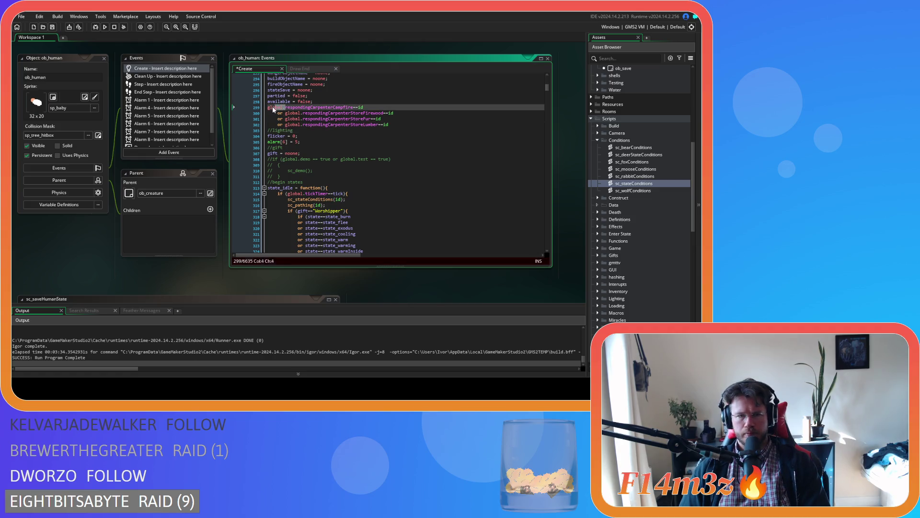
{"action": "key", "text": "BackSpace"}
{"action": "left_click_drag", "start_coordinate": [314, 108], "coordinate": [262, 122]}
{"action": "key", "text": "BackSpace"}
{"action": "key", "text": "BackSpace"}
{"action": "key", "text": "BackSpace"}
{"action": "key", "text": "BackSpace"}
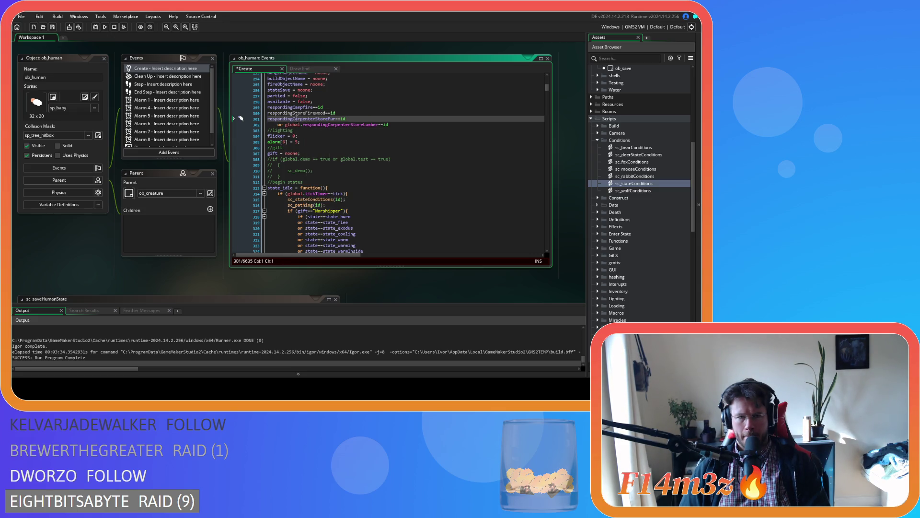
{"action": "left_click_drag", "start_coordinate": [298, 119], "coordinate": [316, 119]}
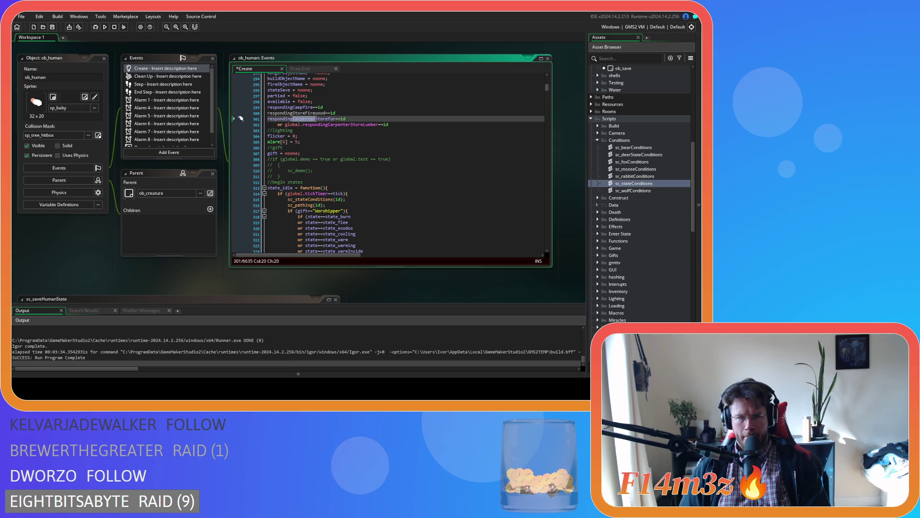
{"action": "key", "text": "BackSpace"}
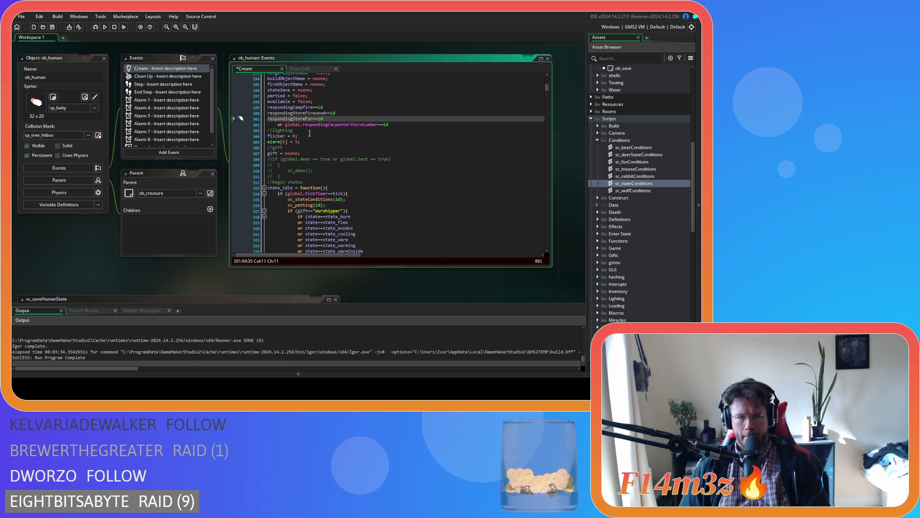
{"action": "left_click_drag", "start_coordinate": [268, 126], "coordinate": [320, 126]}
{"action": "key", "text": "BackSpace"}
{"action": "key", "text": "BackSpace"}
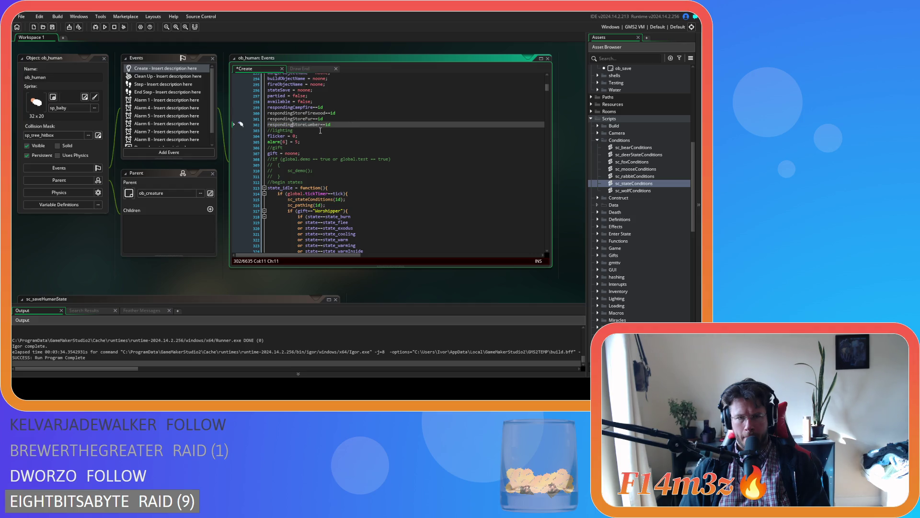
Step: Turn the four ==id comparisons into assignments
{"action": "left_click", "coordinate": [316, 107]}
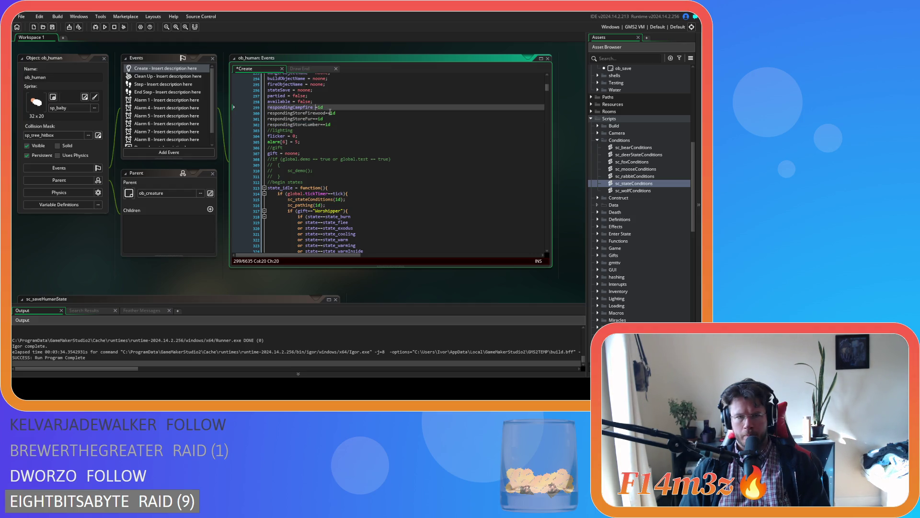
{"action": "key", "text": "Right"}
{"action": "left_click", "coordinate": [329, 113]}
{"action": "key", "text": "BackSpace"}
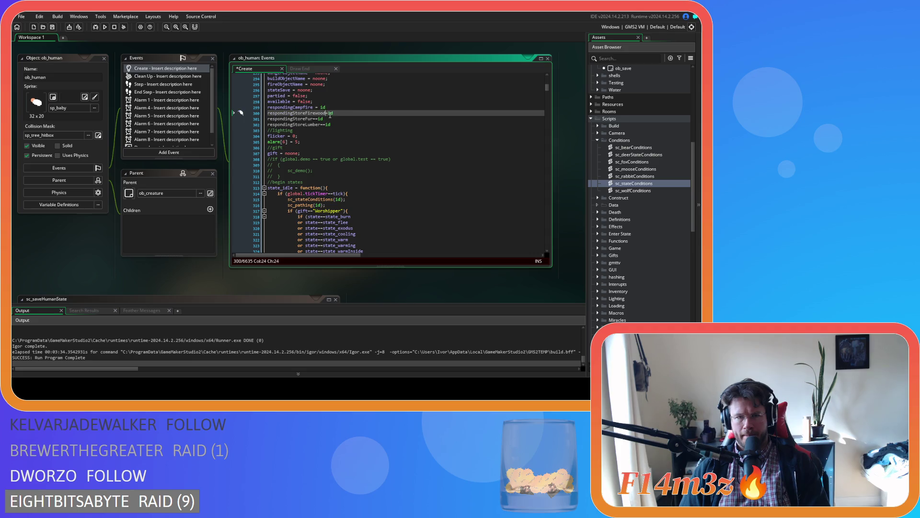
{"action": "left_click", "coordinate": [318, 119]}
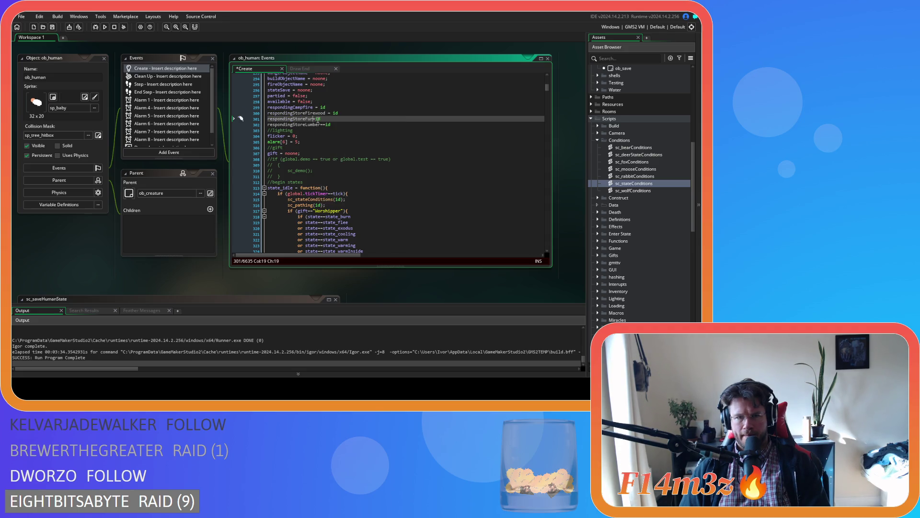
{"action": "key", "text": "Right"}
{"action": "left_click", "coordinate": [321, 125]}
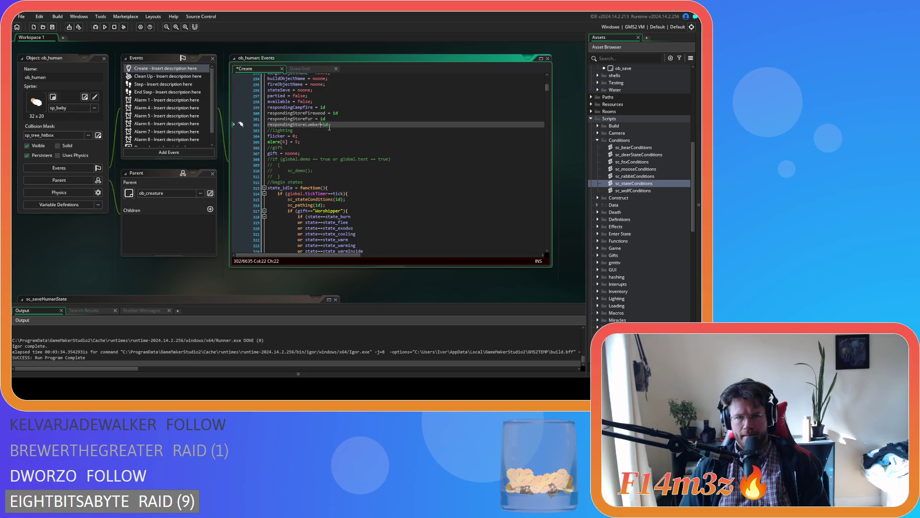
Step: Set respondingCampfire to false and save the Create code
{"action": "left_click", "coordinate": [328, 107]}
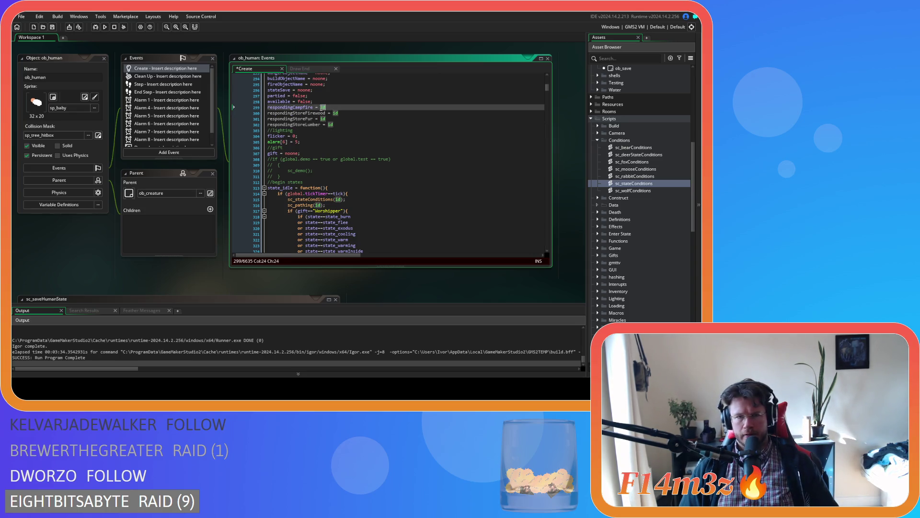
{"action": "key", "text": "BackSpace"}
{"action": "key", "text": "BackSpace"}
{"action": "type", "text": "false"}
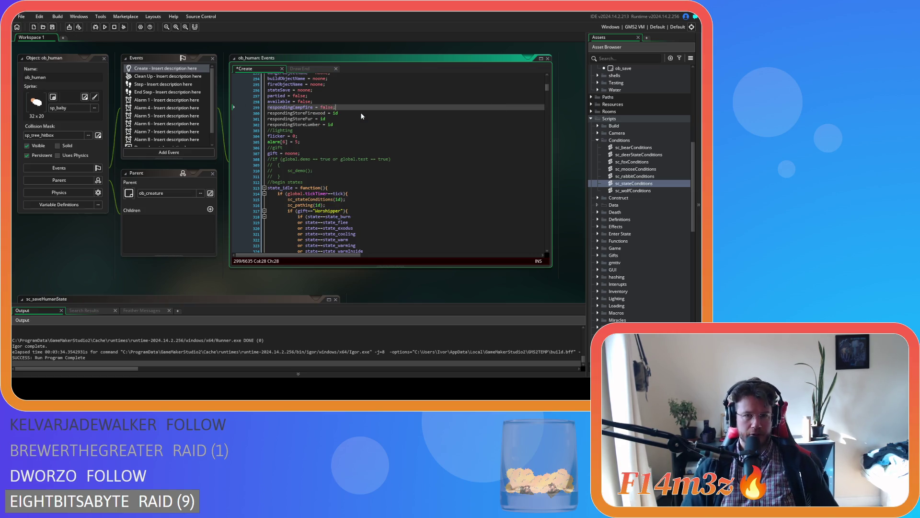
{"action": "type", "text": ";"}
{"action": "key", "text": "ctrl+s"}
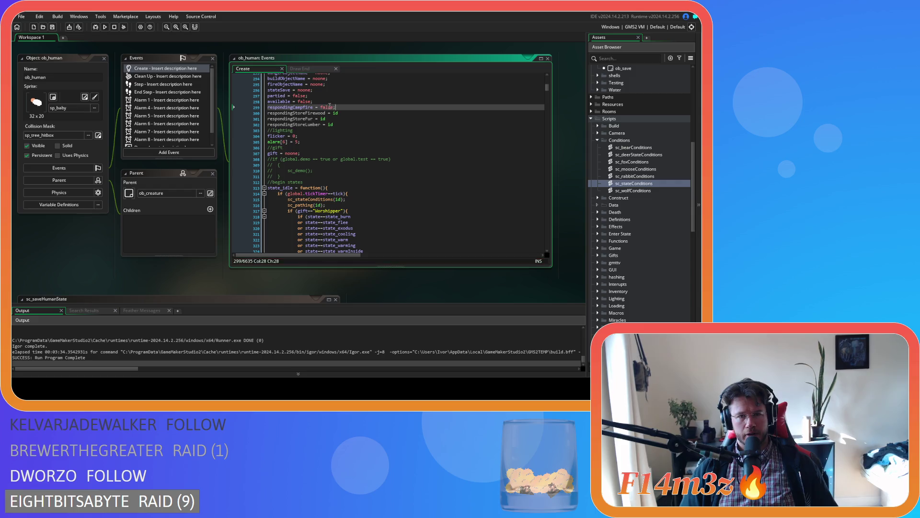
Step: Replace id with false on the firewood, fur and lumber lines and save
{"action": "left_click", "coordinate": [325, 108]}
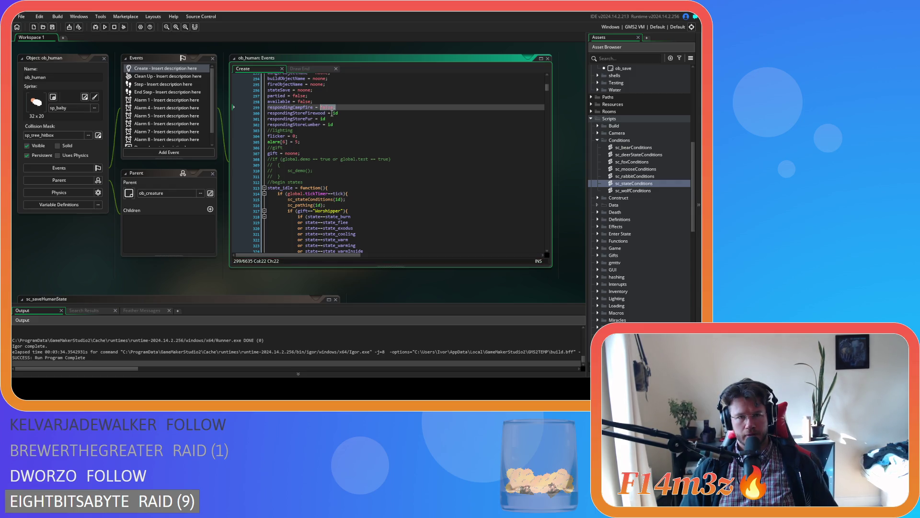
{"action": "key", "text": "ctrl+c"}
{"action": "double_click", "coordinate": [335, 113]}
{"action": "key", "text": "ctrl+v"}
{"action": "double_click", "coordinate": [322, 119]}
{"action": "key", "text": "ctrl+v"}
{"action": "left_click", "coordinate": [332, 124]}
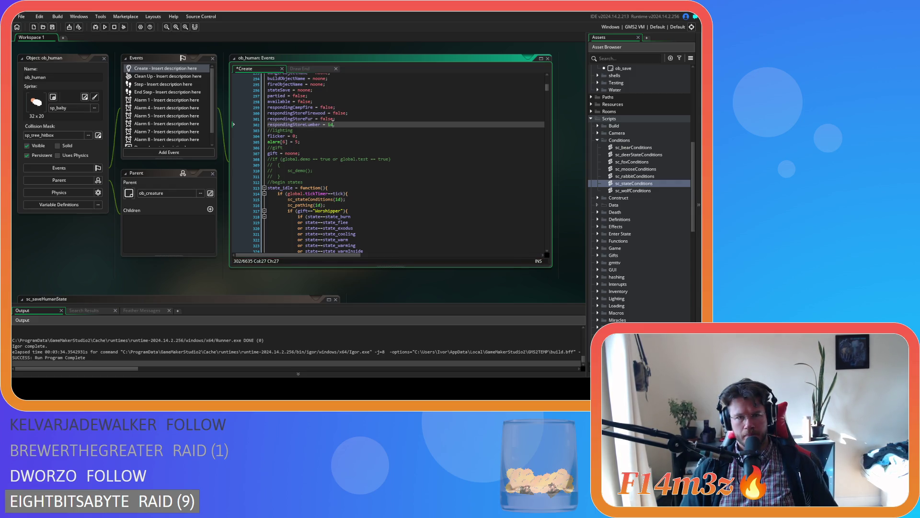
{"action": "double_click", "coordinate": [330, 124]}
{"action": "key", "text": "ctrl+v"}
{"action": "key", "text": "ctrl+s"}
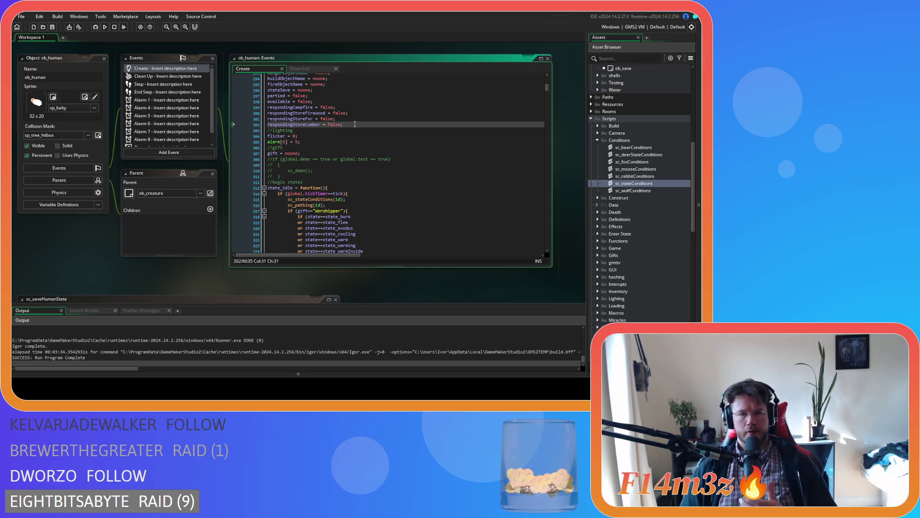
{"action": "key", "text": "Up"}
{"action": "key", "text": "Up"}
{"action": "key", "text": "Up"}
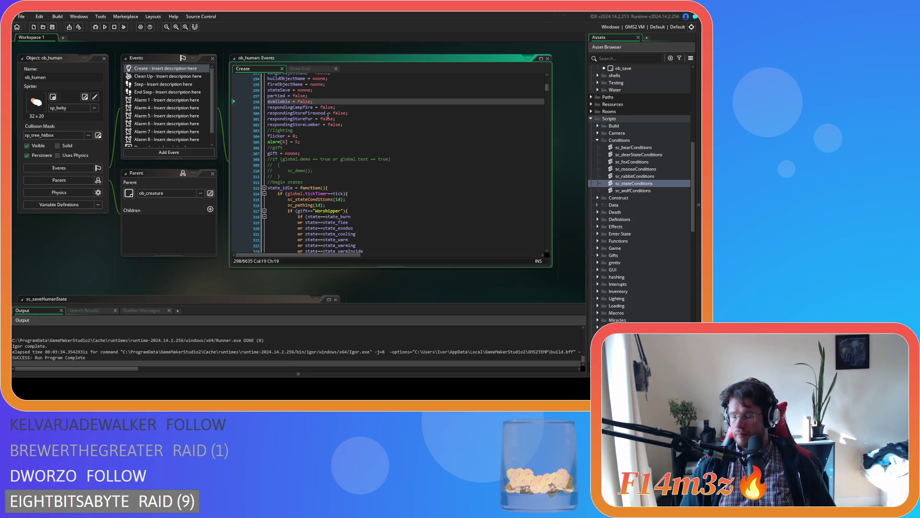
{"action": "left_click", "coordinate": [345, 106]}
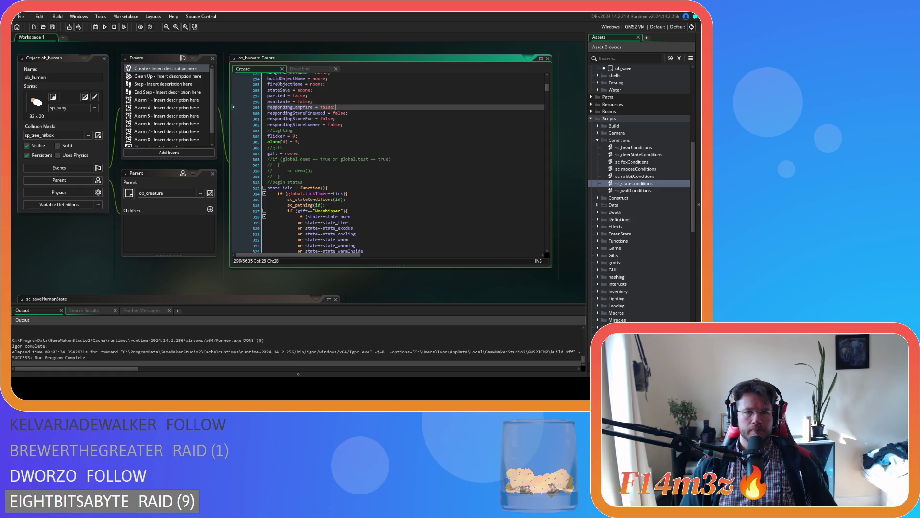
Step: Paste the four responding flags from ob_human Create over 'responding : responding,' in sc_saveHuman
{"action": "scroll", "coordinate": [230, 196], "scroll_direction": "down", "scroll_amount": 5}
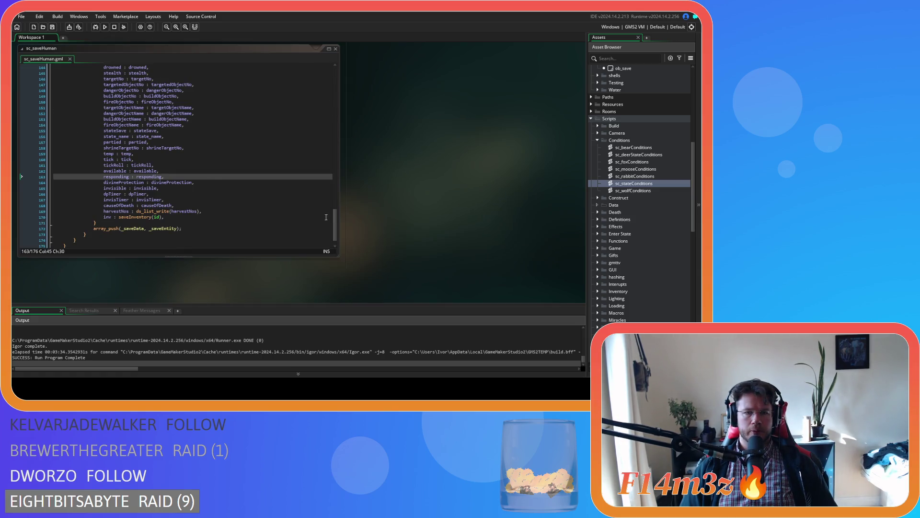
{"action": "scroll", "coordinate": [637, 201], "scroll_direction": "down", "scroll_amount": 10}
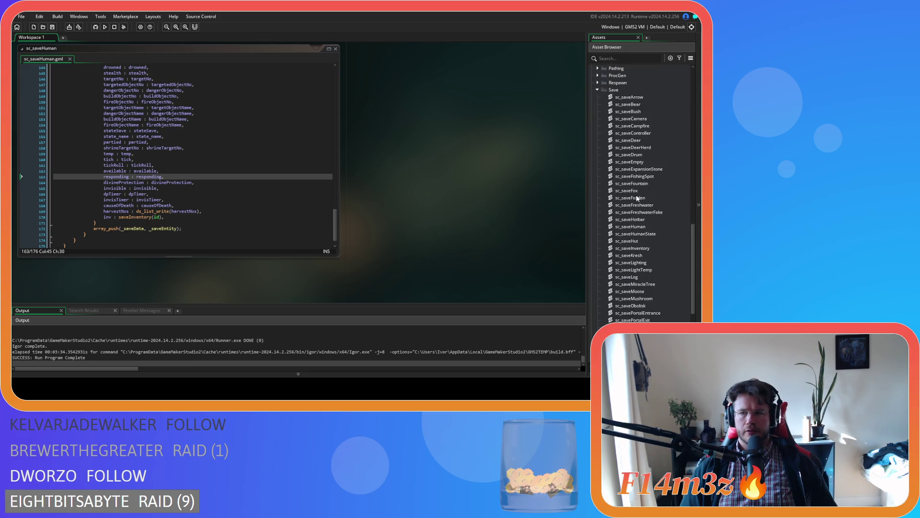
{"action": "scroll", "coordinate": [665, 220], "scroll_direction": "down", "scroll_amount": 2}
{"action": "double_click", "coordinate": [632, 184]}
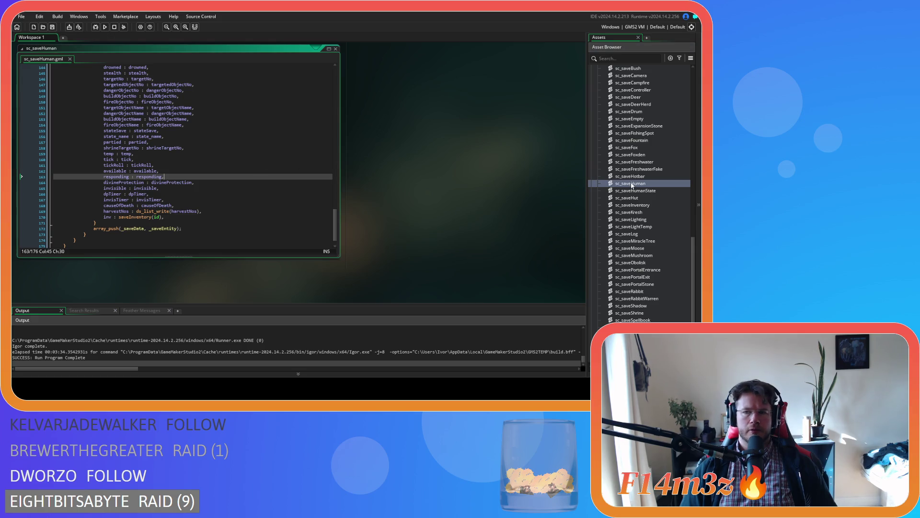
{"action": "left_click_drag", "start_coordinate": [175, 177], "coordinate": [103, 178]}
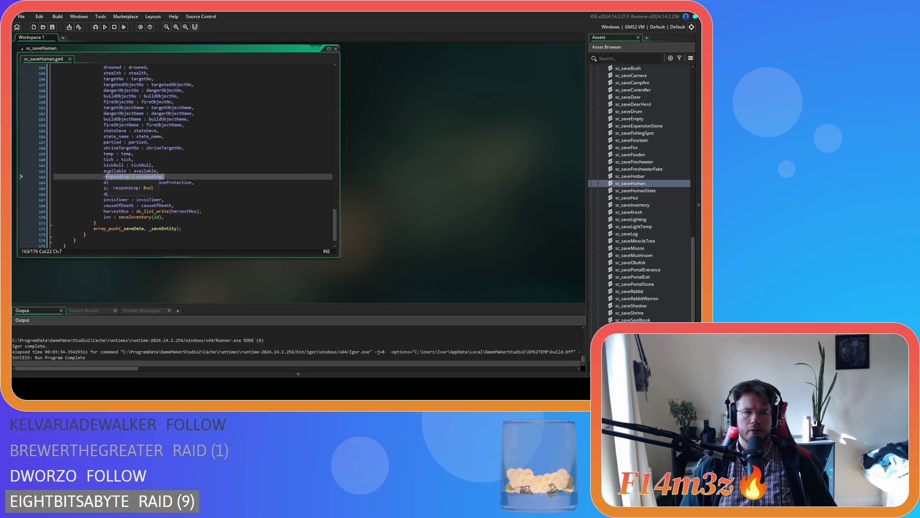
{"action": "key", "text": "ctrl+w"}
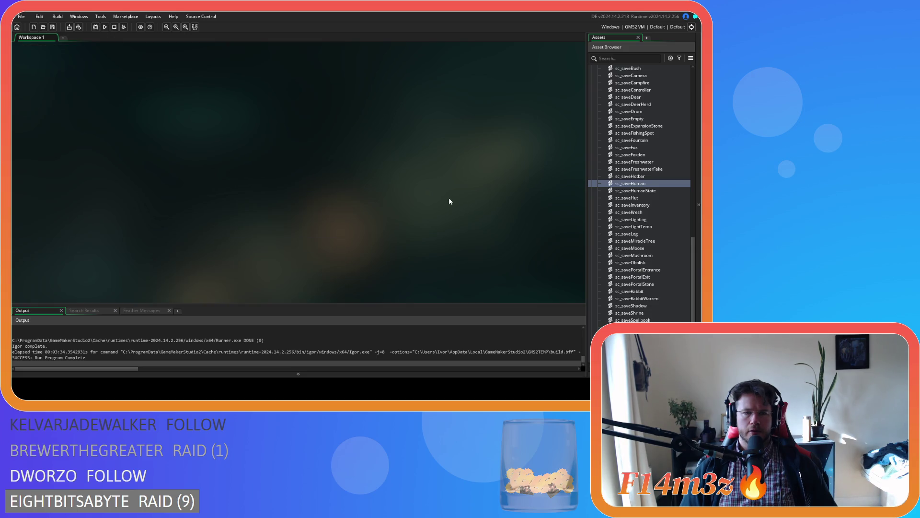
{"action": "scroll", "coordinate": [445, 195], "scroll_direction": "down", "scroll_amount": 10}
{"action": "left_click_drag", "start_coordinate": [351, 190], "coordinate": [245, 170]}
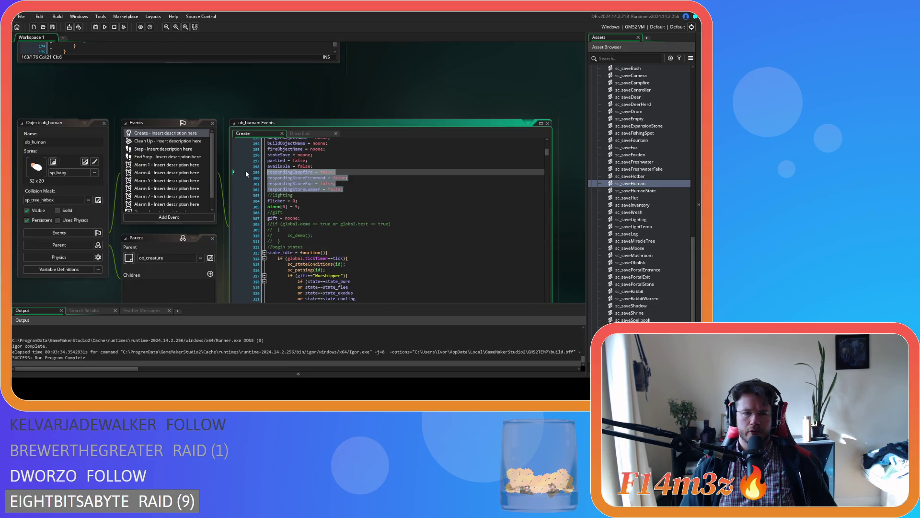
{"action": "scroll", "coordinate": [245, 171], "scroll_direction": "up", "scroll_amount": 5}
{"action": "left_click", "coordinate": [176, 170]}
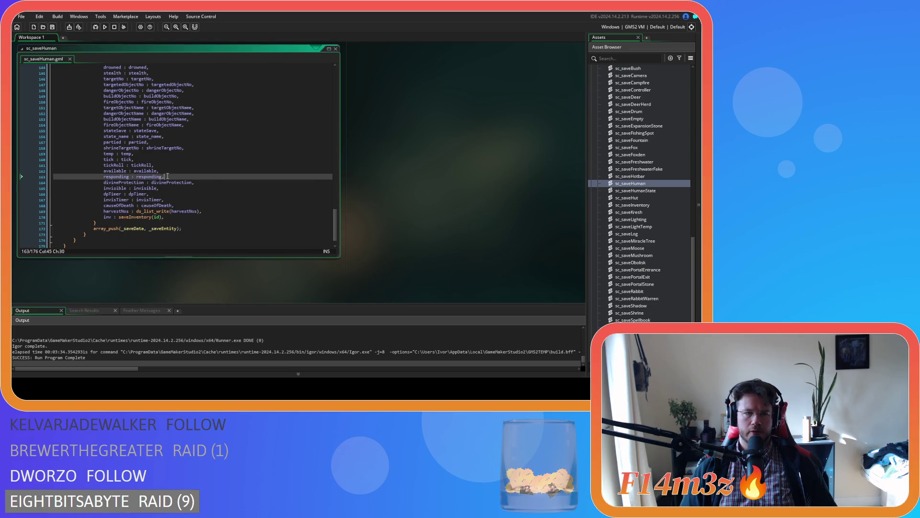
{"action": "key", "text": "ctrl+v"}
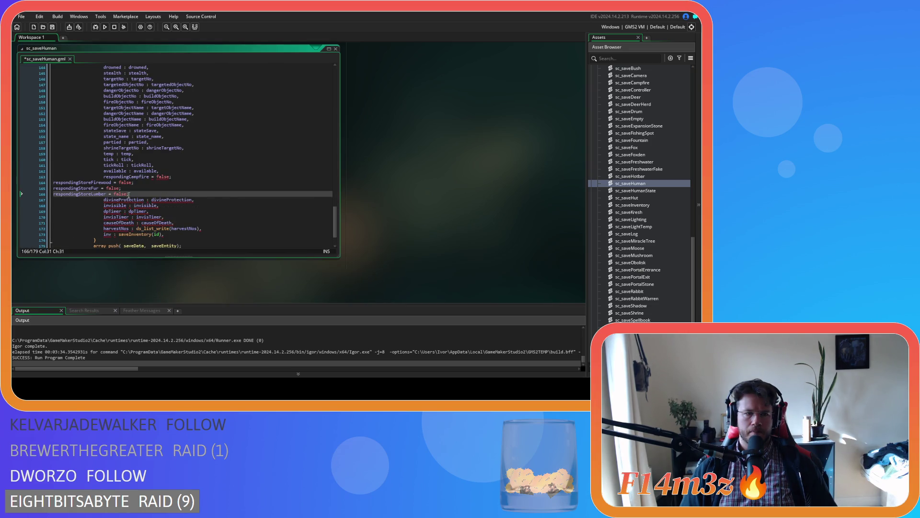
Step: Indent the pasted lines and turn respondingCampfire into 'respondingCampfire : respondingCampfire'
{"action": "left_click_drag", "start_coordinate": [129, 194], "coordinate": [46, 185]}
{"action": "key", "text": "Tab"}
{"action": "key", "text": "Tab"}
{"action": "key", "text": "Tab"}
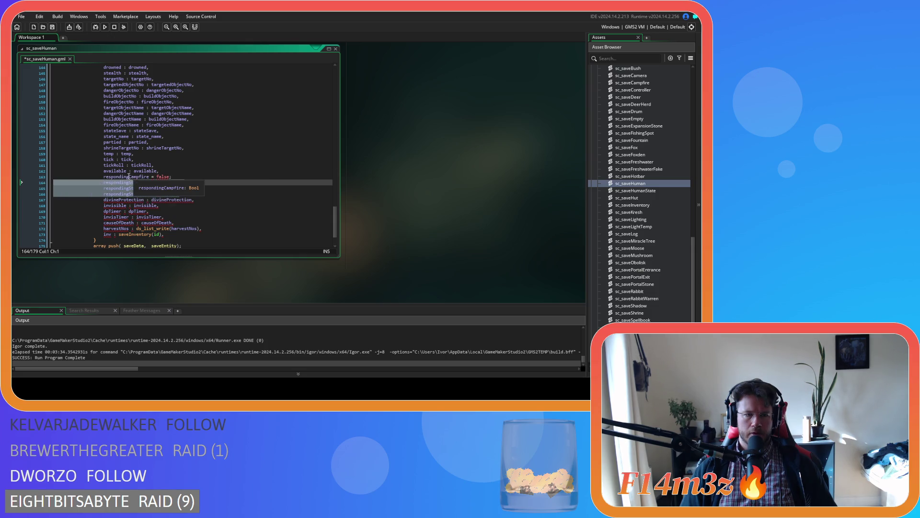
{"action": "left_click", "coordinate": [129, 177]}
{"action": "left_click", "coordinate": [157, 177]}
{"action": "key", "text": "shift+End"}
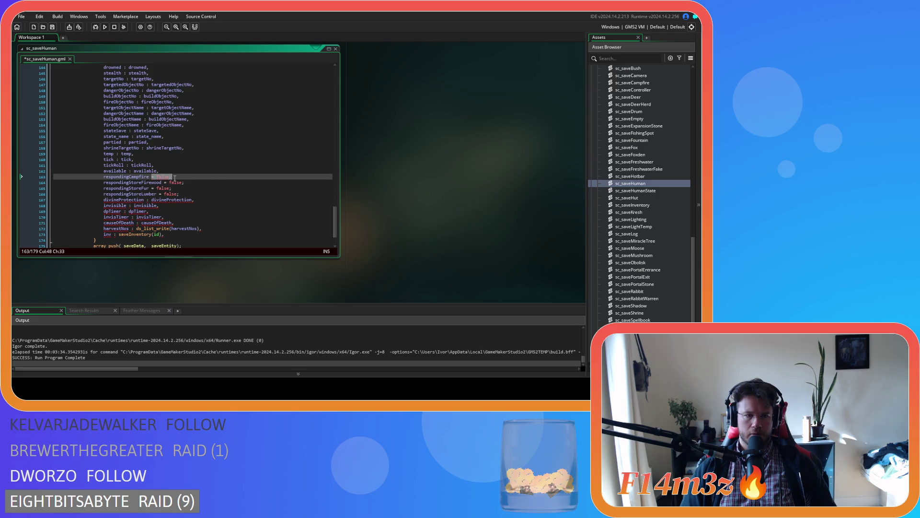
{"action": "key", "text": "BackSpace"}
{"action": "key", "text": "BackSpace"}
{"action": "key", "text": "BackSpace"}
{"action": "type", "text": ": respondingCampfire,"}
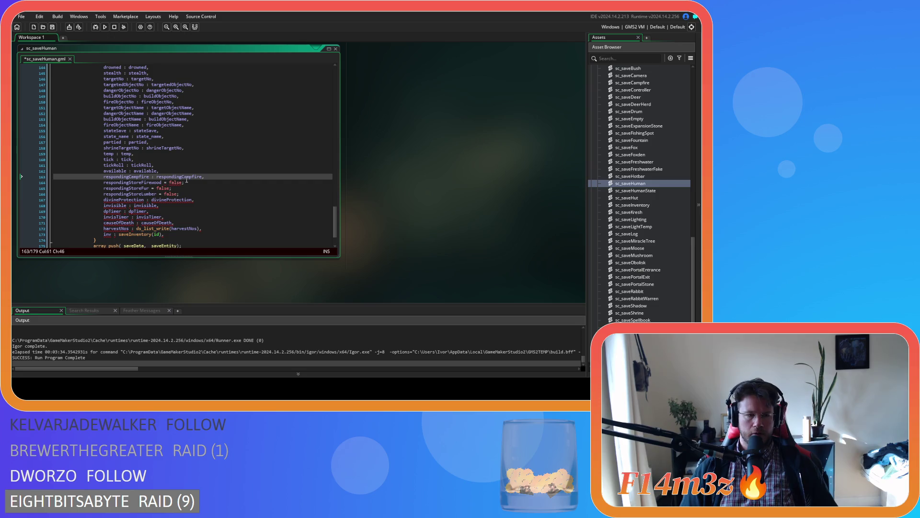
Step: Make respondingStoreFirewood, respondingStoreFur and respondingStoreLumber key : value pairs and save the script
{"action": "double_click", "coordinate": [158, 183]}
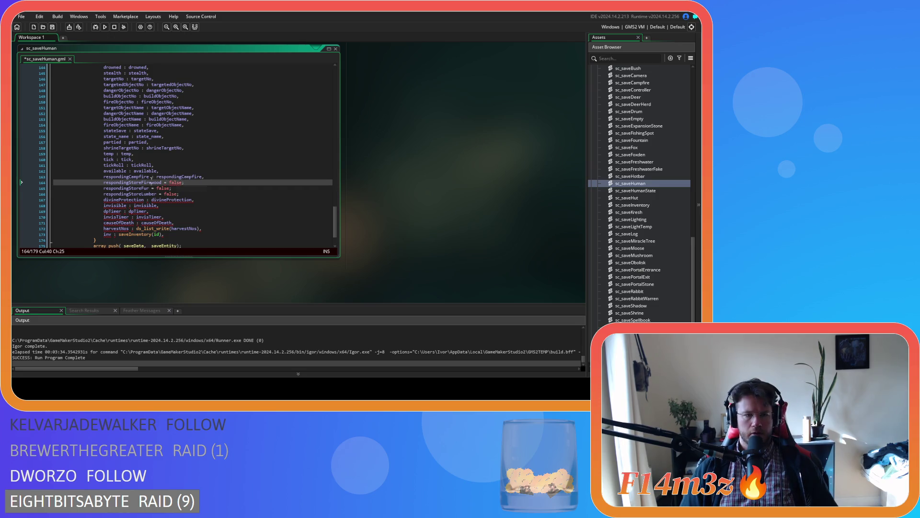
{"action": "left_click_drag", "start_coordinate": [164, 183], "coordinate": [185, 183]}
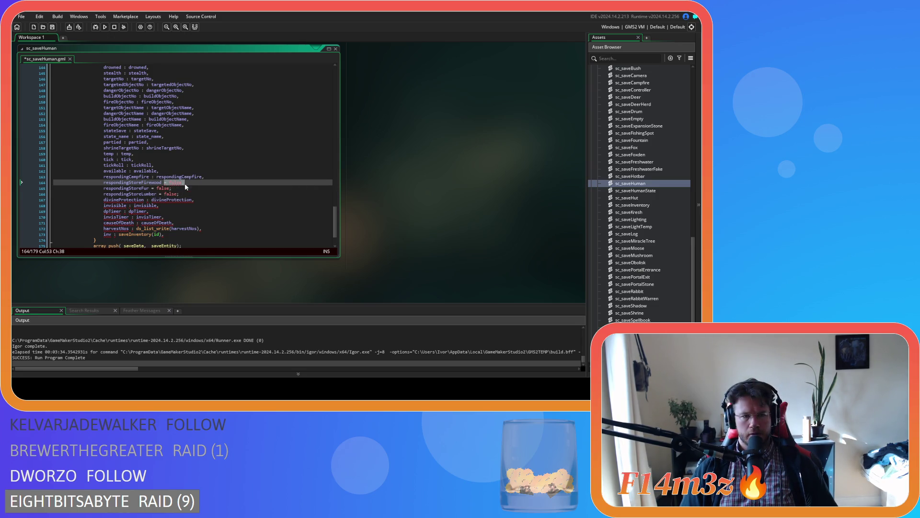
{"action": "type", "text": ": respondingStoreFirewood,"}
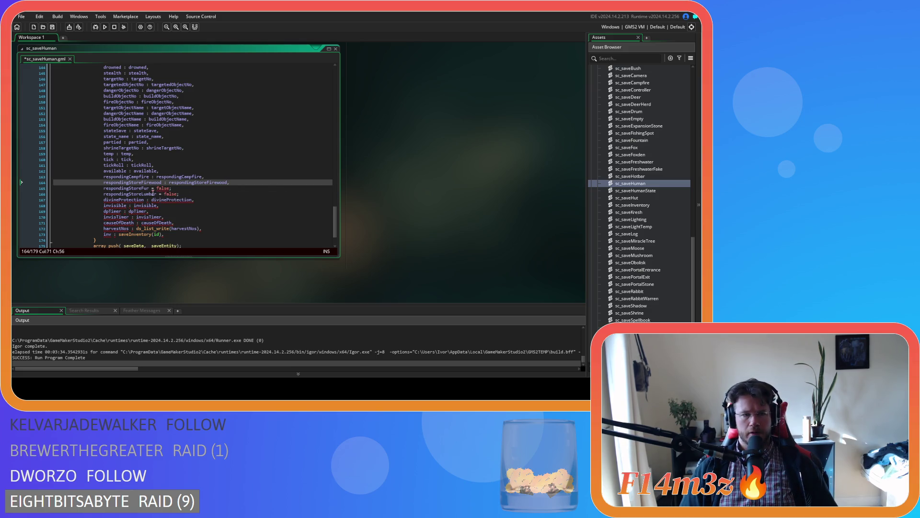
{"action": "left_click", "coordinate": [152, 188]}
{"action": "left_click_drag", "start_coordinate": [152, 188], "coordinate": [175, 192]}
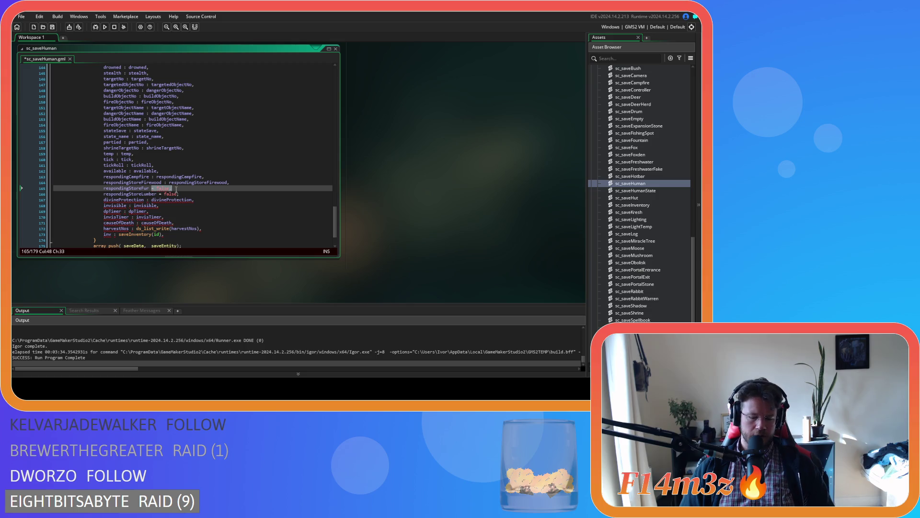
{"action": "type", "text": ":"}
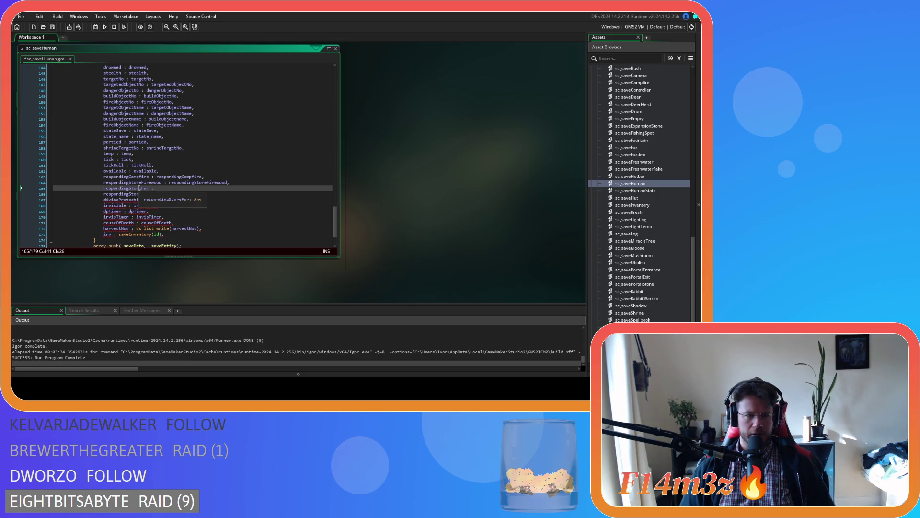
{"action": "type", "text": " respondingStoreFur,"}
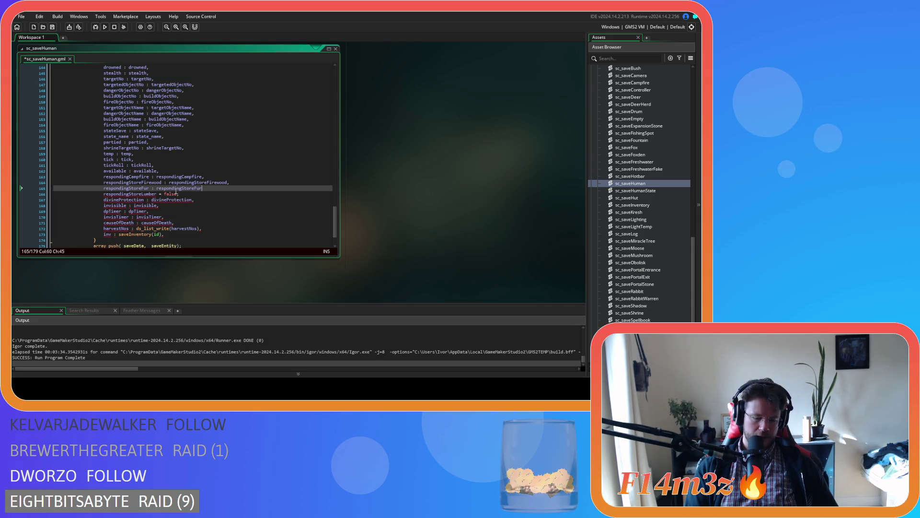
{"action": "double_click", "coordinate": [137, 194]}
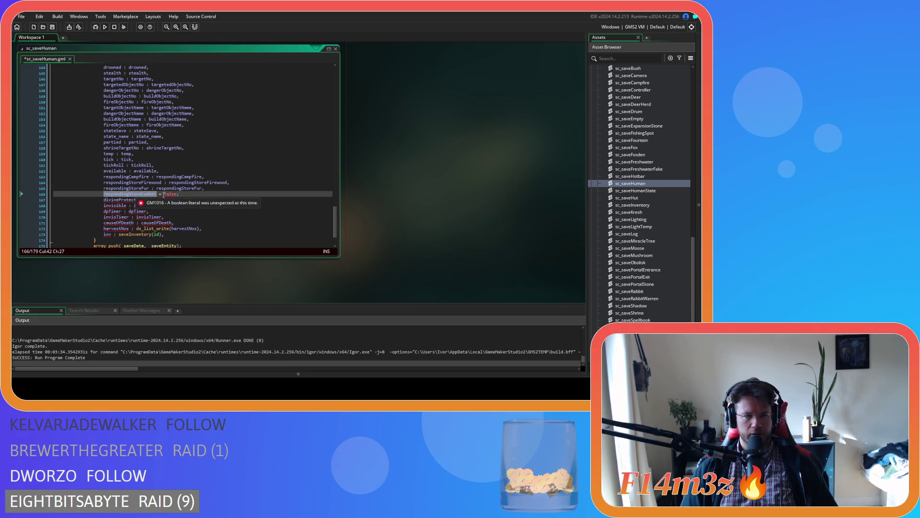
{"action": "left_click_drag", "start_coordinate": [158, 194], "coordinate": [184, 197]}
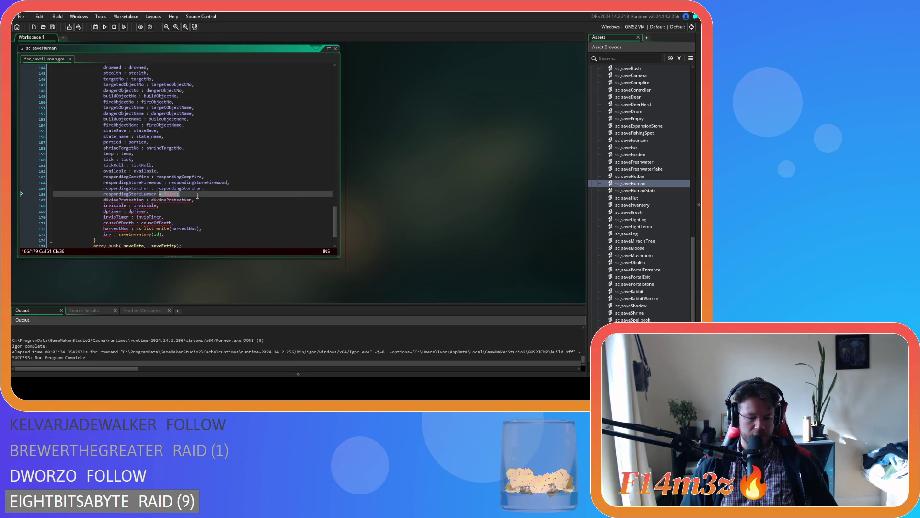
{"action": "type", "text": ":"}
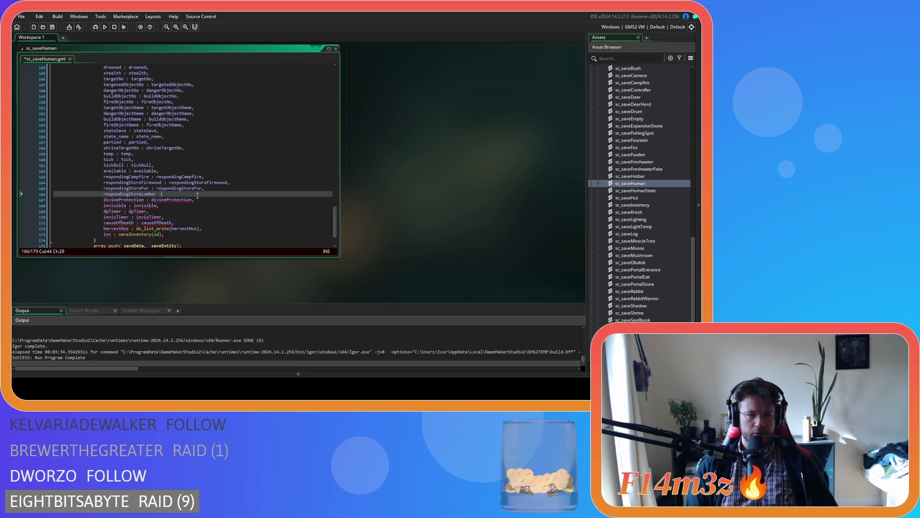
{"action": "type", "text": " respondingStoreLumber,"}
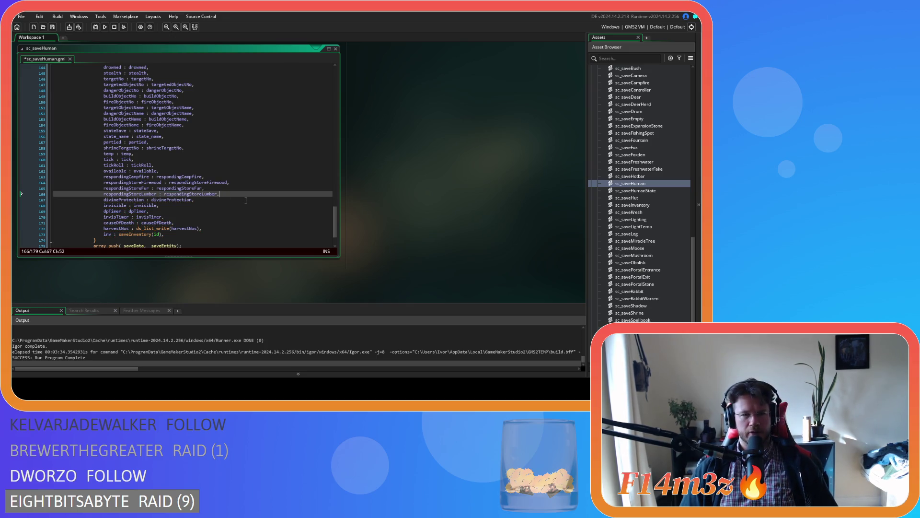
{"action": "key", "text": "ctrl+s"}
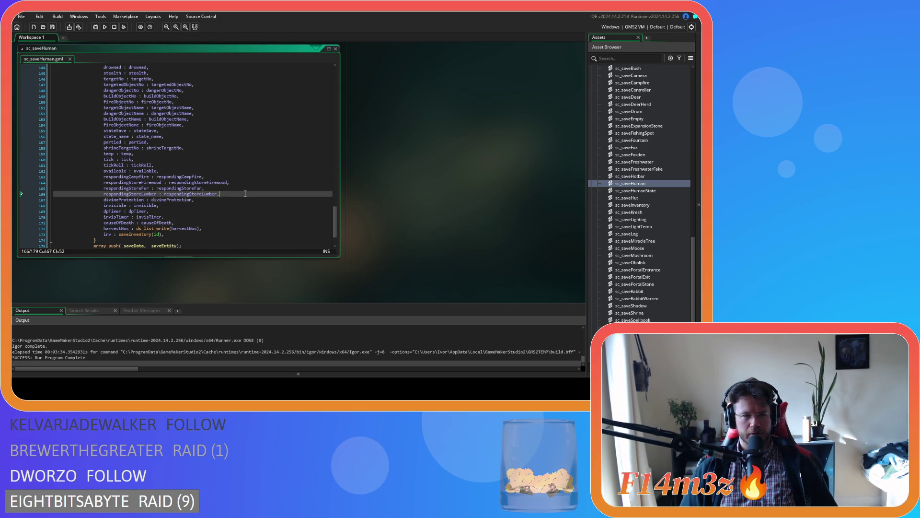
Step: Make the carpenter check on line 42 set respondingCampfire = true, then duplicate that if-block
{"action": "key", "text": "Up"}
{"action": "left_click", "coordinate": [244, 182]}
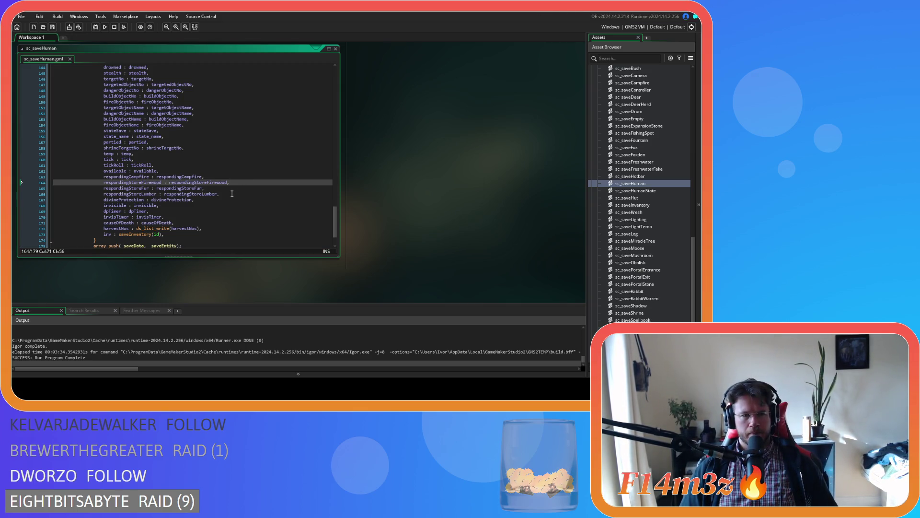
{"action": "left_click", "coordinate": [231, 193]}
{"action": "left_click_drag", "start_coordinate": [338, 228], "coordinate": [326, 103]}
{"action": "mouse_move", "coordinate": [107, 189]}
{"action": "left_mouse_down"}
{"action": "mouse_move", "coordinate": [102, 175]}
{"action": "mouse_move", "coordinate": [106, 188]}
{"action": "left_mouse_up"}
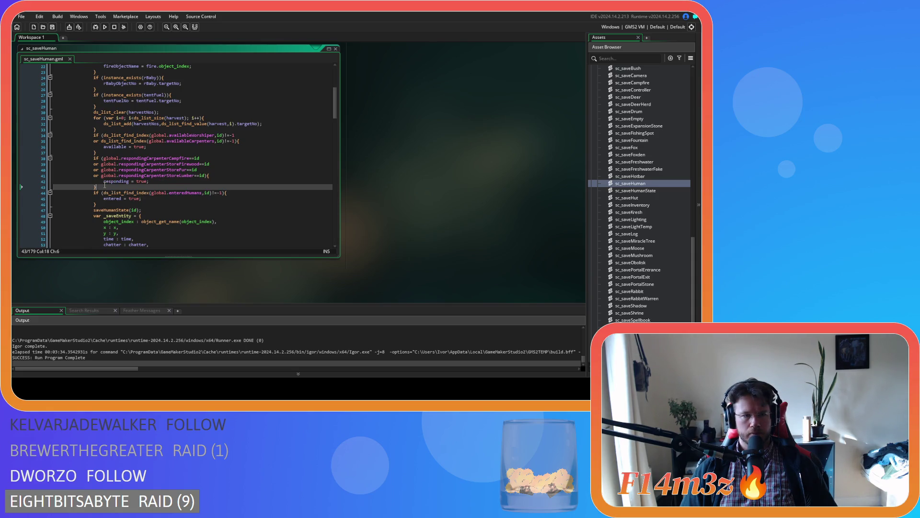
{"action": "double_click", "coordinate": [112, 182]}
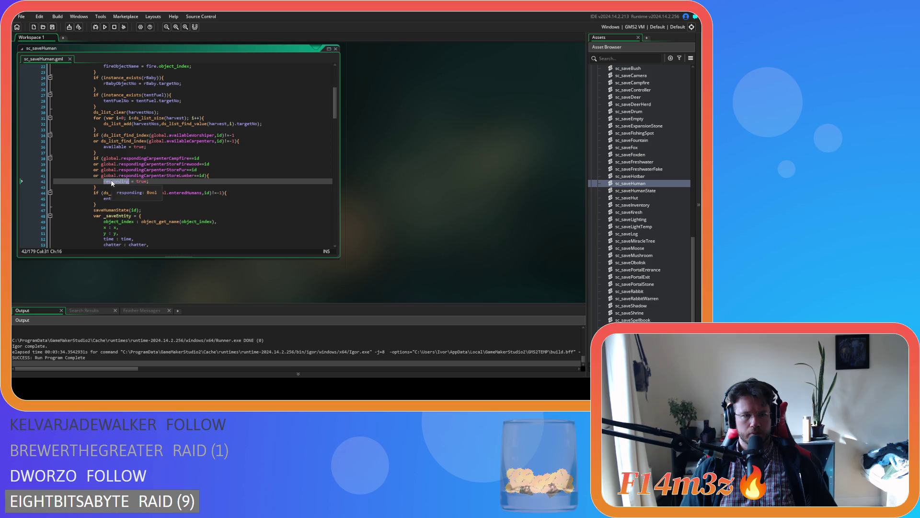
{"action": "type", "text": "respondingStoreLumber"}
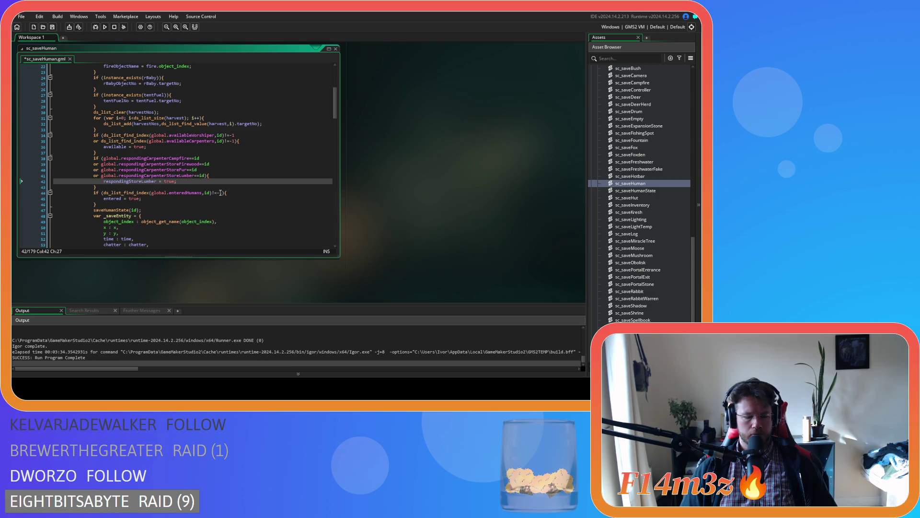
{"action": "key", "text": "ctrl+z"}
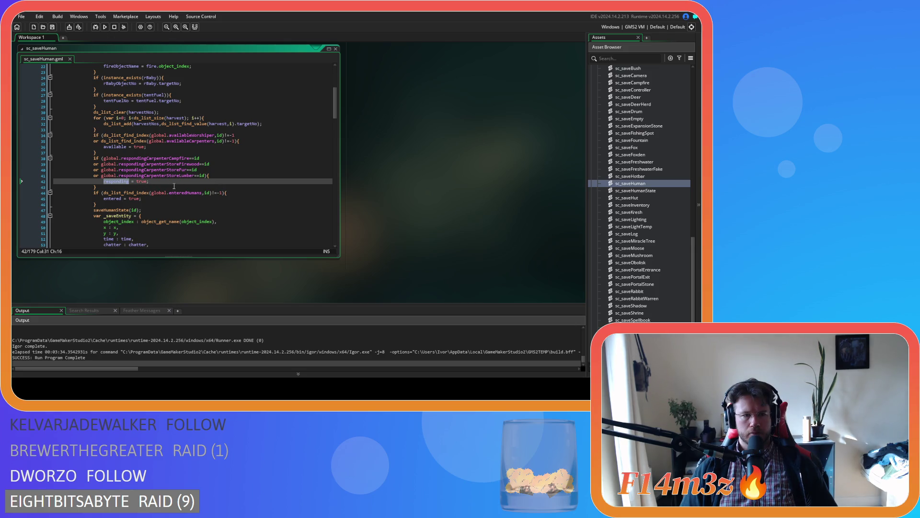
{"action": "mouse_move", "coordinate": [125, 184]}
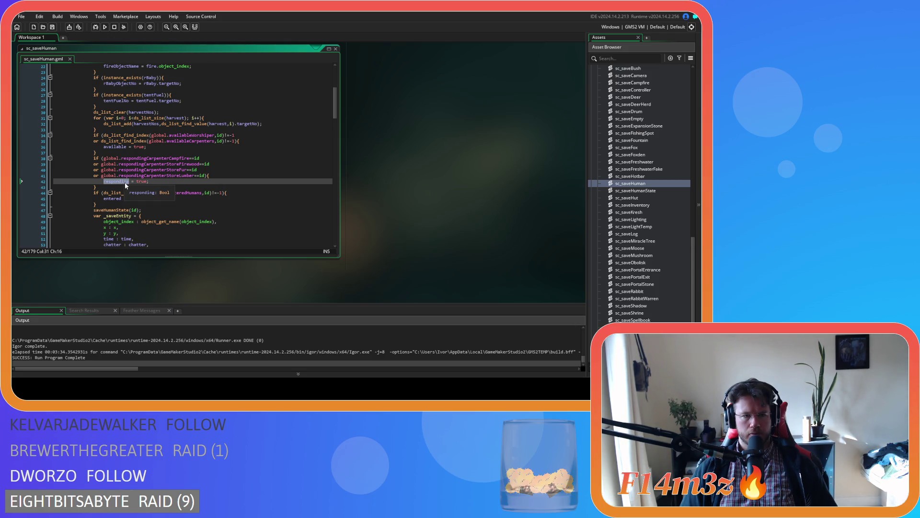
{"action": "type", "text": "respondingCampfir"}
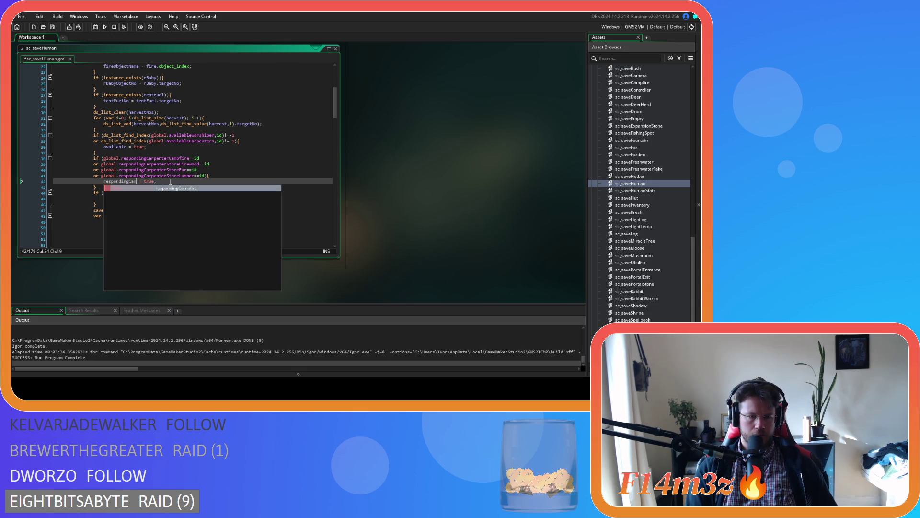
{"action": "key", "text": "Return"}
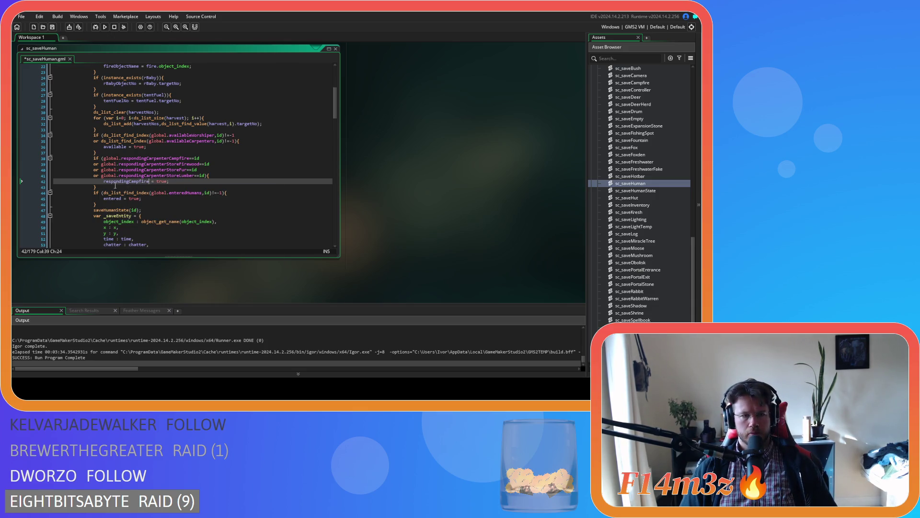
{"action": "left_click_drag", "start_coordinate": [95, 187], "coordinate": [93, 159]}
{"action": "key", "text": "ctrl+d"}
{"action": "key", "text": "ctrl+d"}
{"action": "key", "text": "ctrl+d"}
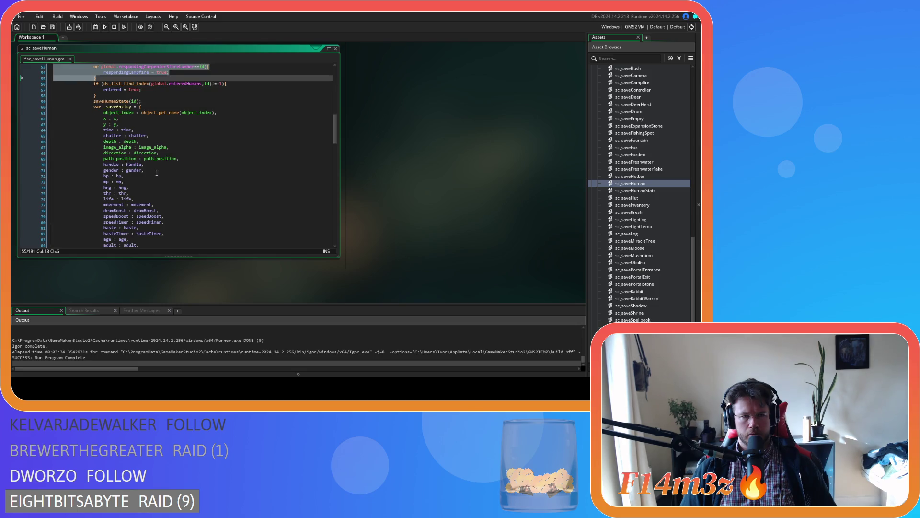
Step: Keep only the campfire condition in the first block and make the second an else-if on firewood
{"action": "scroll", "coordinate": [182, 168], "scroll_direction": "up", "scroll_amount": 3}
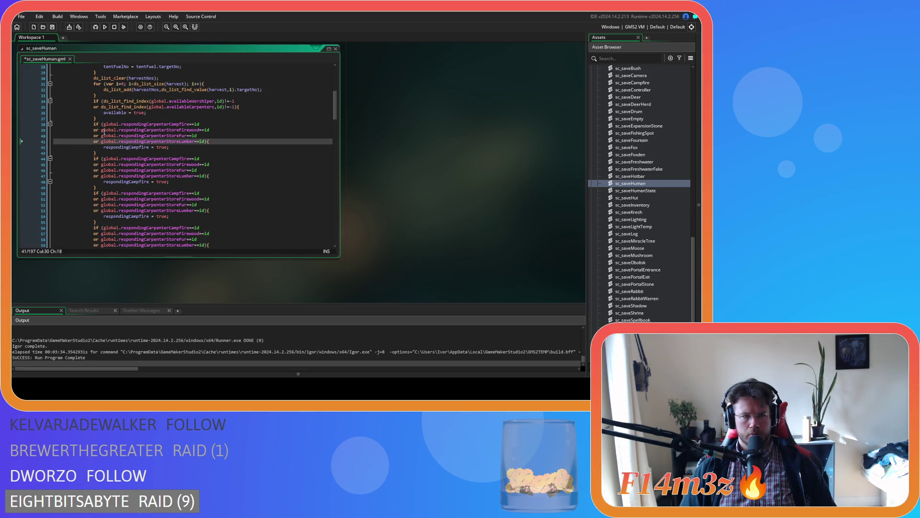
{"action": "left_click_drag", "start_coordinate": [201, 124], "coordinate": [191, 142]}
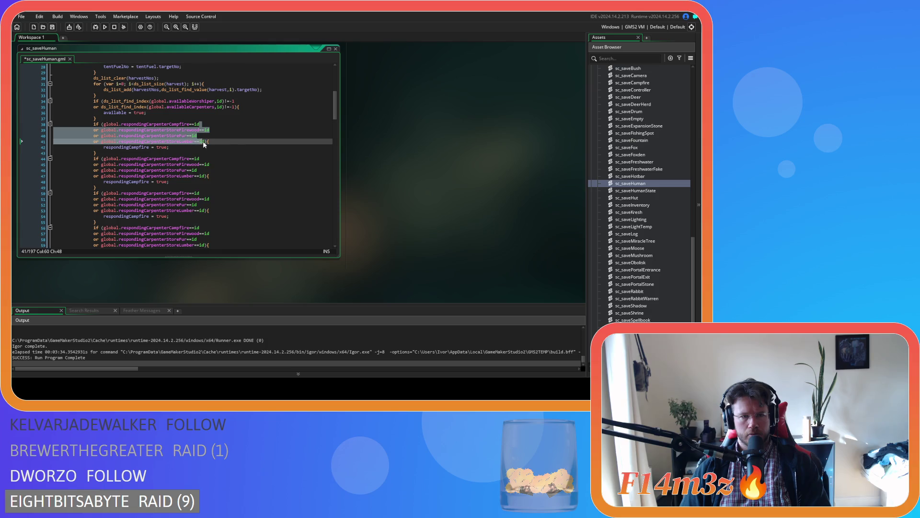
{"action": "key", "text": "Delete"}
{"action": "left_click", "coordinate": [91, 141]}
{"action": "key", "text": "BackSpace"}
{"action": "key", "text": "BackSpace"}
{"action": "key", "text": "BackSpace"}
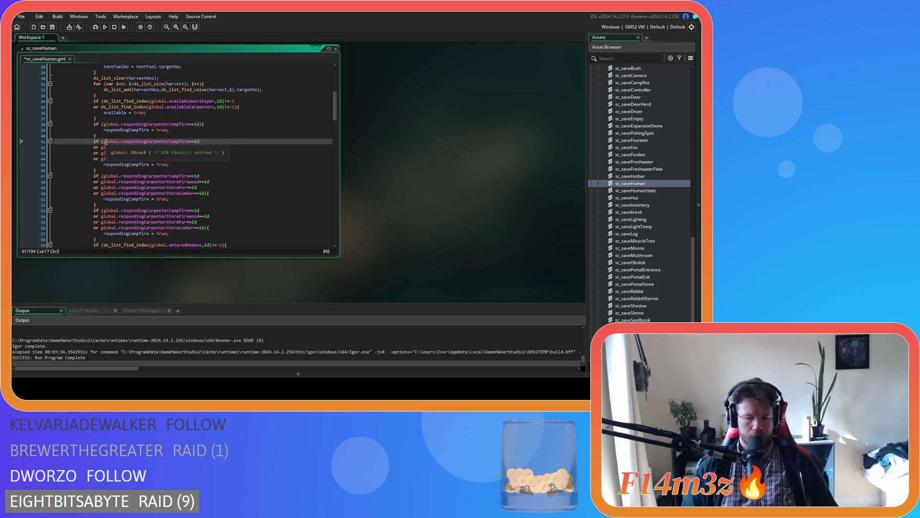
{"action": "type", "text": "else"}
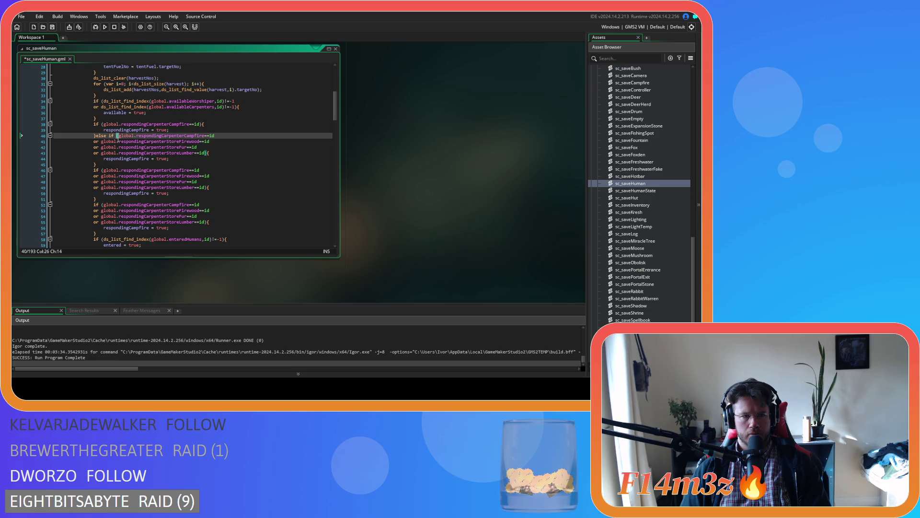
{"action": "left_click_drag", "start_coordinate": [119, 135], "coordinate": [101, 142]}
{"action": "key", "text": "BackSpace"}
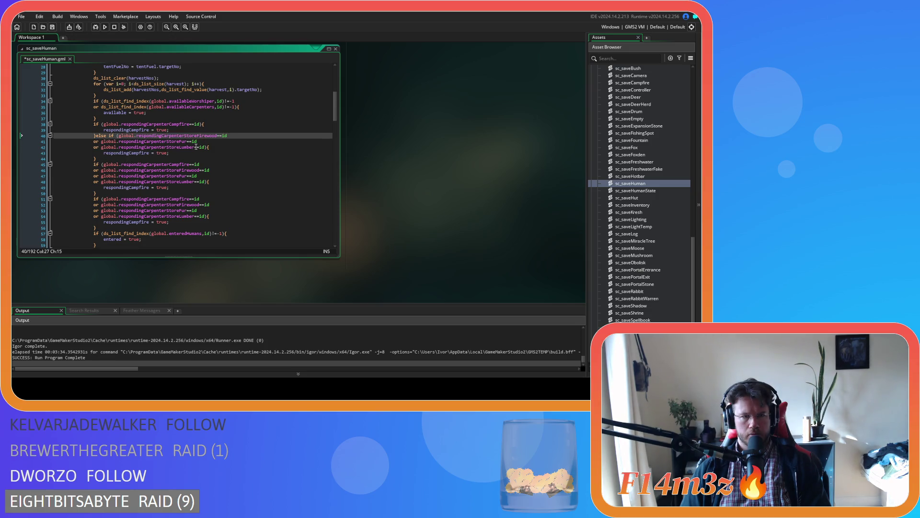
{"action": "left_click_drag", "start_coordinate": [206, 147], "coordinate": [19, 144]}
{"action": "key", "text": "BackSpace"}
{"action": "key", "text": "BackSpace"}
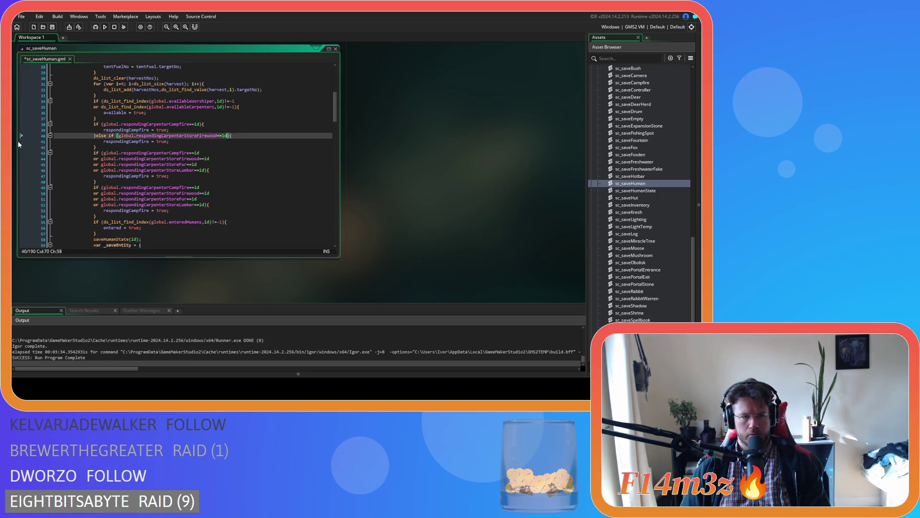
{"action": "key", "text": "ctrl+space"}
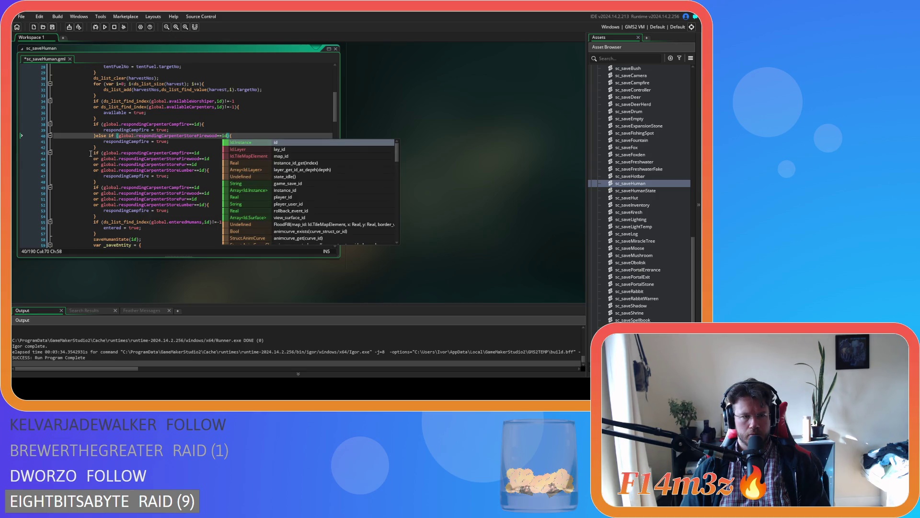
Step: Chain the third and fourth blocks as else-if branches checking only fur and lumber
{"action": "left_click", "coordinate": [91, 153]}
{"action": "key", "text": "BackSpace"}
{"action": "key", "text": "BackSpace"}
{"action": "key", "text": "BackSpace"}
{"action": "type", "text": "else"}
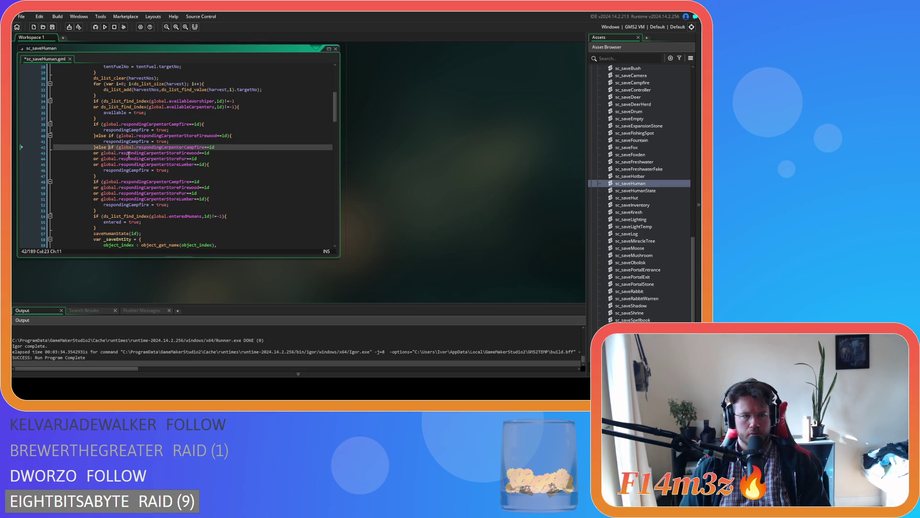
{"action": "left_click_drag", "start_coordinate": [118, 147], "coordinate": [99, 161]}
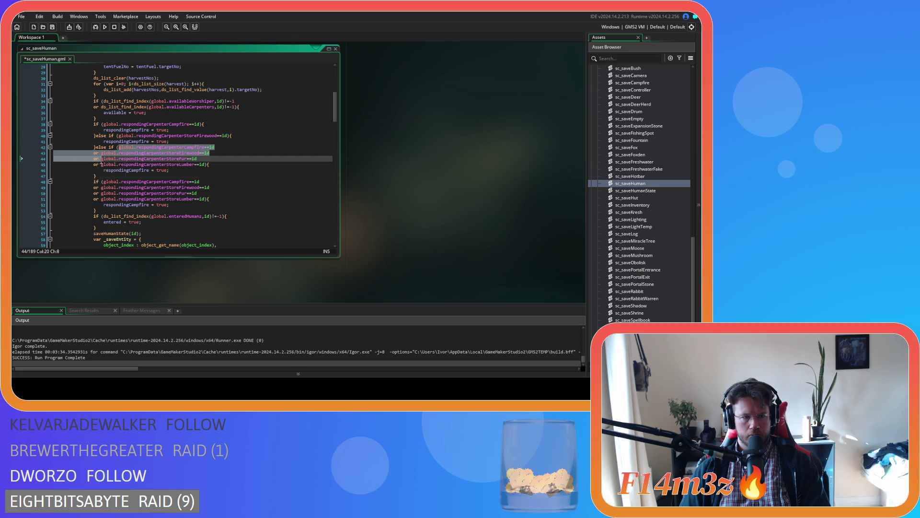
{"action": "key", "text": "Delete"}
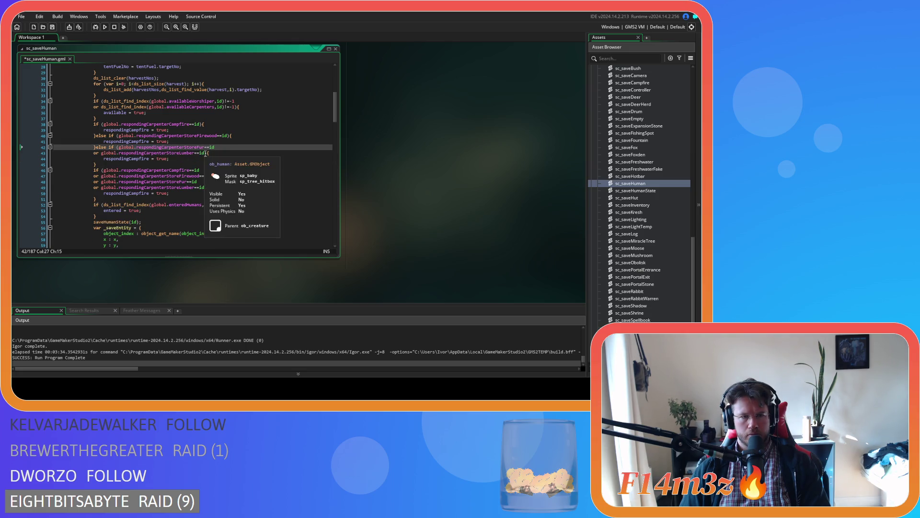
{"action": "left_click_drag", "start_coordinate": [205, 153], "coordinate": [215, 147]}
{"action": "key", "text": "Delete"}
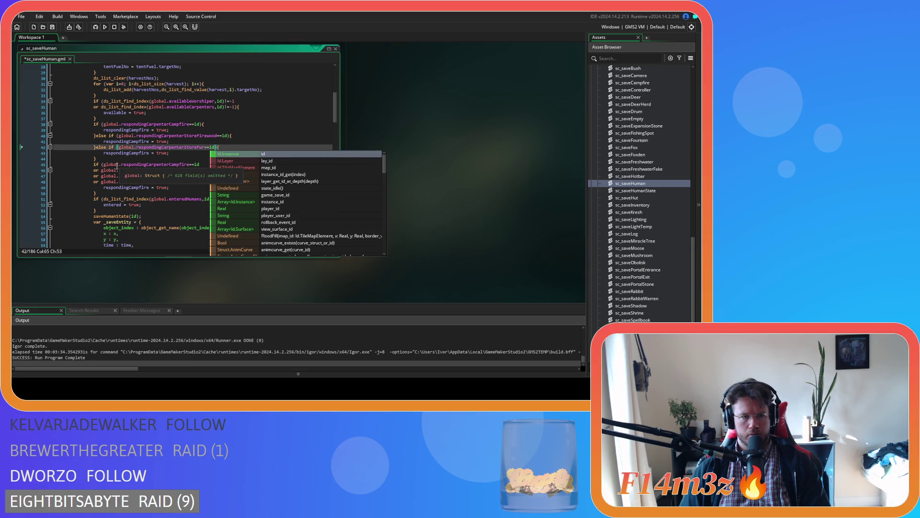
{"action": "left_click_drag", "start_coordinate": [104, 165], "coordinate": [100, 182]}
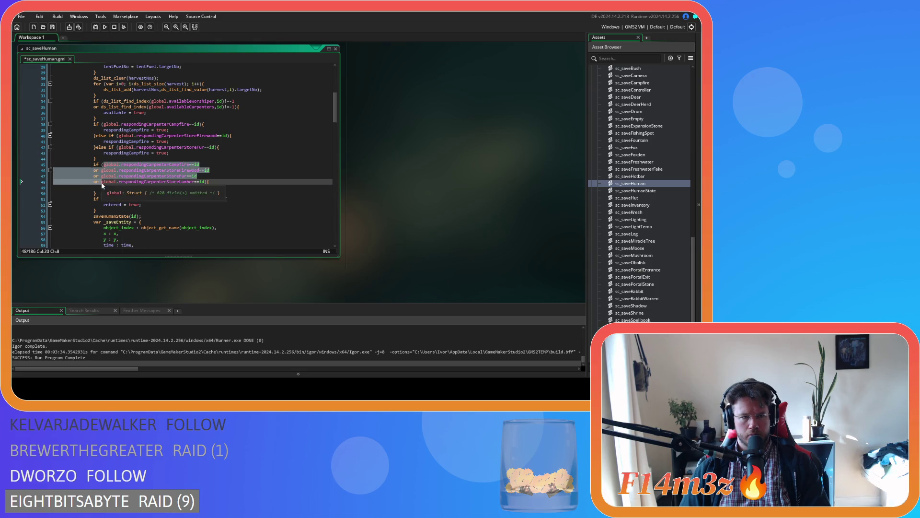
{"action": "key", "text": "Delete"}
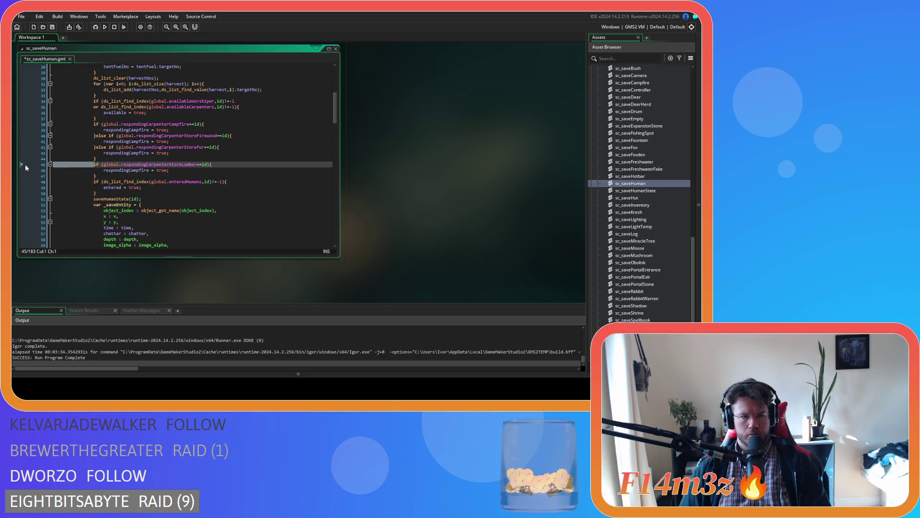
{"action": "key", "text": "BackSpace"}
{"action": "key", "text": "BackSpace"}
{"action": "type", "text": "else"}
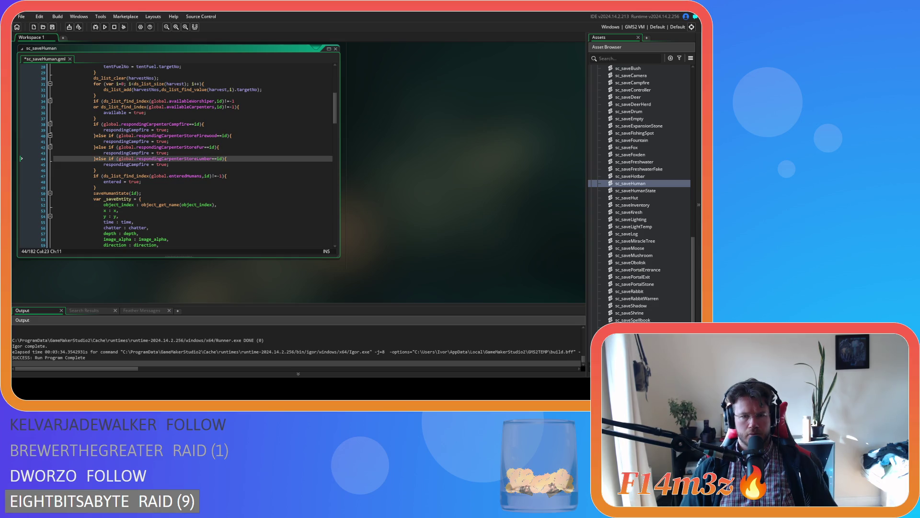
Step: Make the firewood and fur branches set respondingStoreFirewood and respondingStoreFur, saving the script
{"action": "left_click", "coordinate": [192, 170]}
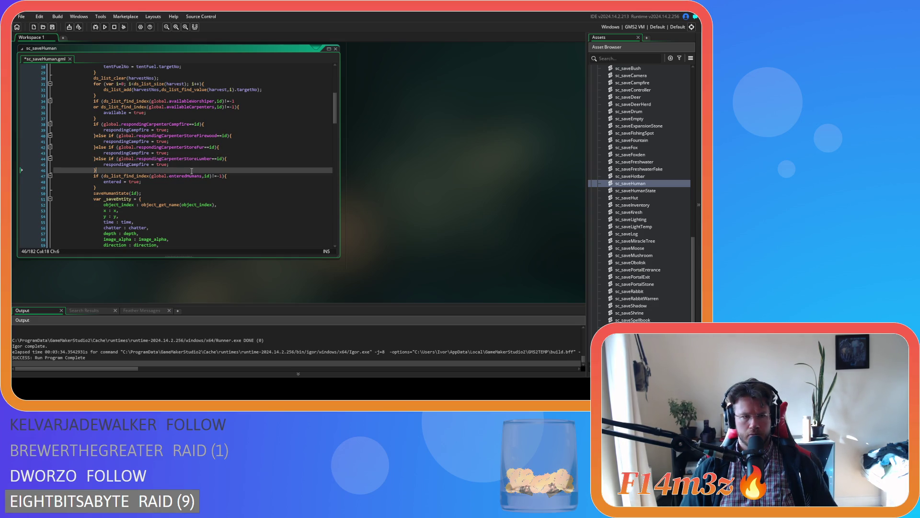
{"action": "key", "text": "ctrl+s"}
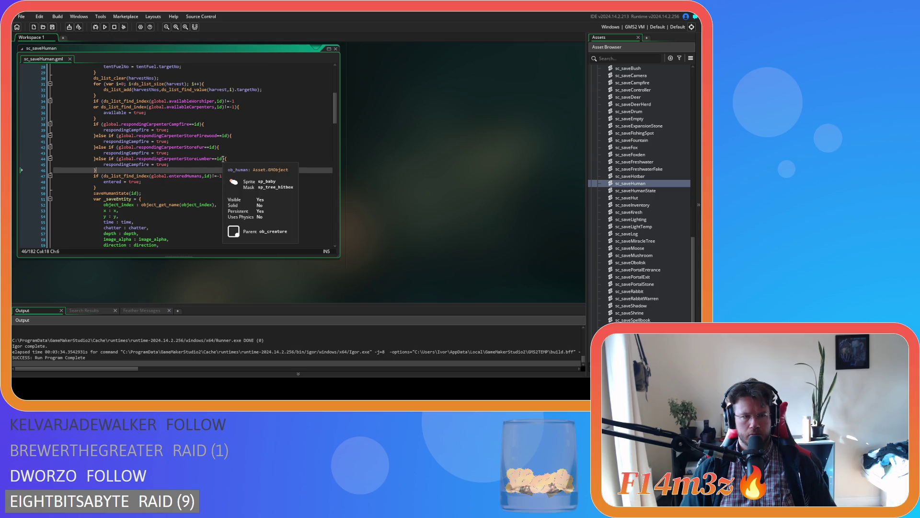
{"action": "left_click", "coordinate": [208, 128]}
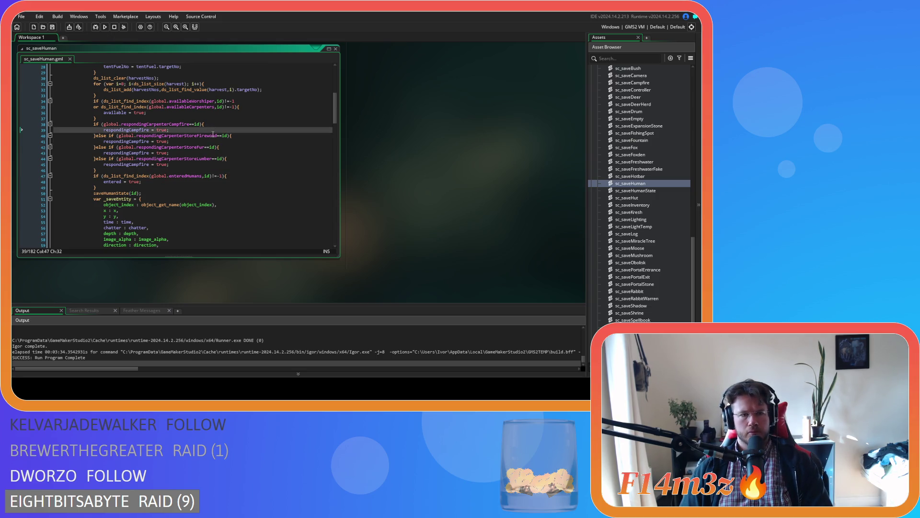
{"action": "left_click", "coordinate": [193, 159]}
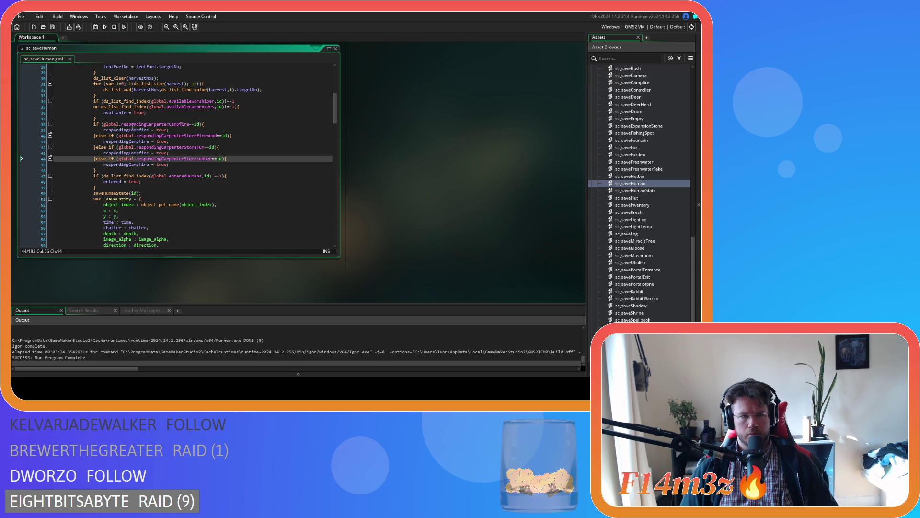
{"action": "left_click_drag", "start_coordinate": [129, 142], "coordinate": [149, 143]}
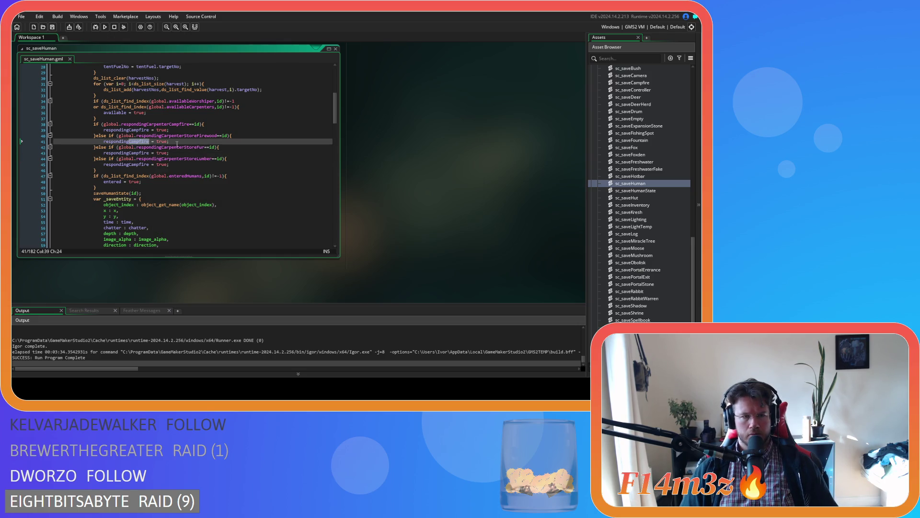
{"action": "type", "text": "Store"}
{"action": "left_click", "coordinate": [252, 153]}
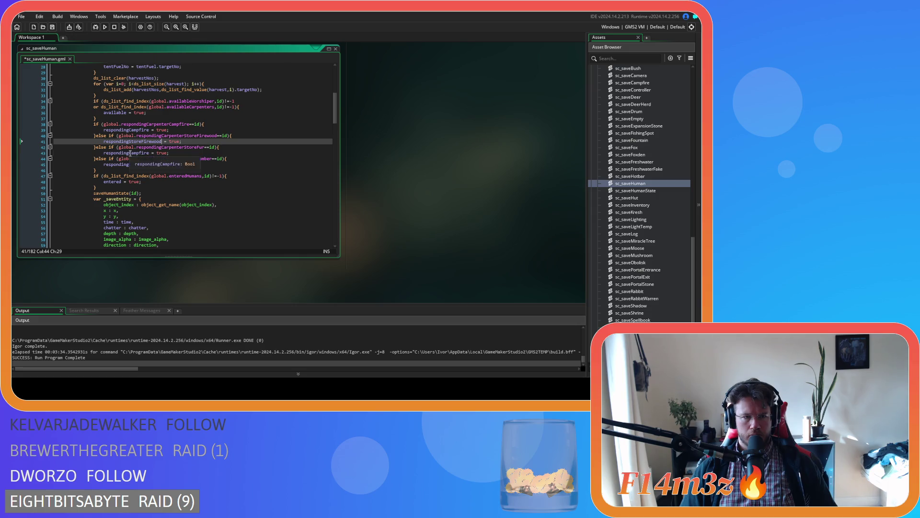
{"action": "double_click", "coordinate": [153, 154]}
{"action": "type", "text": "S"}
{"action": "type", "text": "tore"}
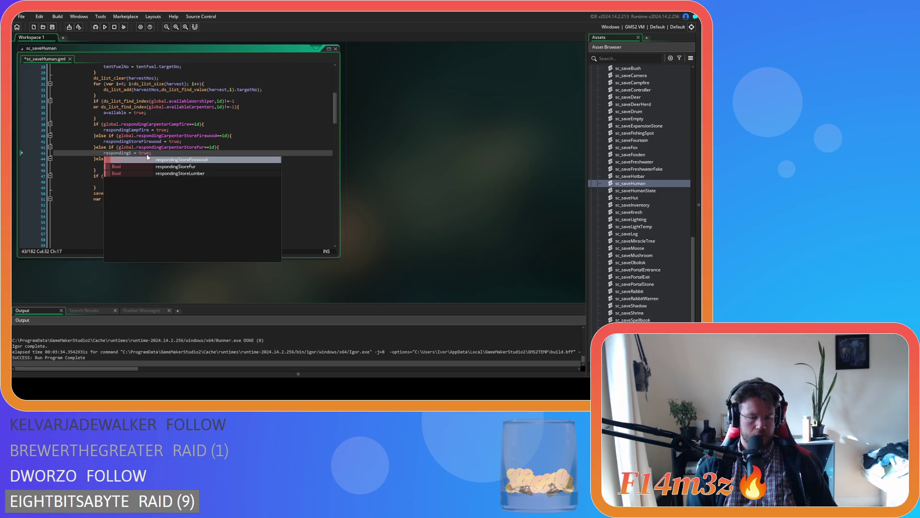
{"action": "type", "text": "Fur"}
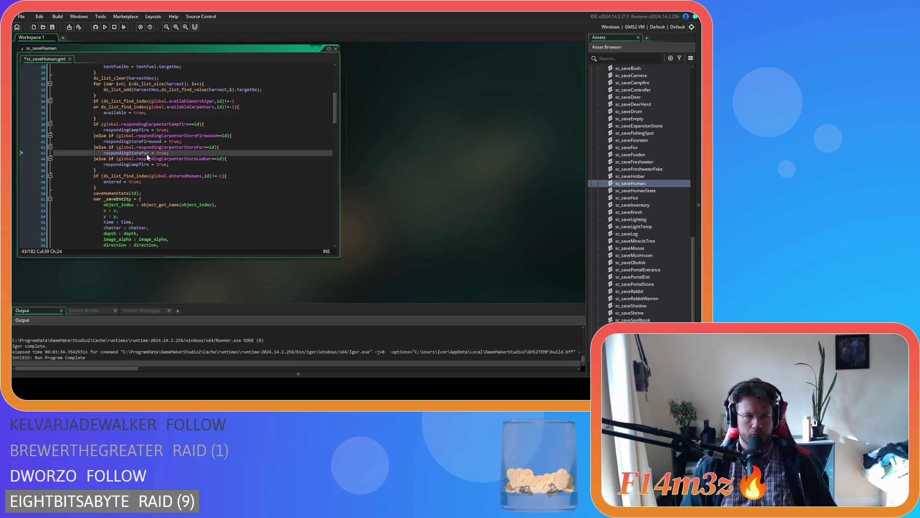
{"action": "left_click", "coordinate": [198, 170]}
{"action": "key", "text": "ctrl+s"}
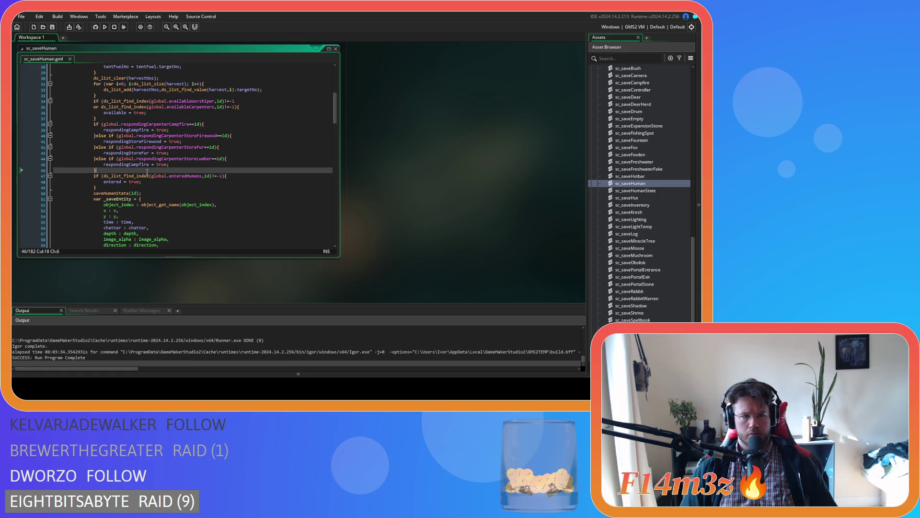
Step: Make the lumber branch set respondingStoreLumber = true and save sc_saveHuman
{"action": "mouse_move", "coordinate": [145, 172]}
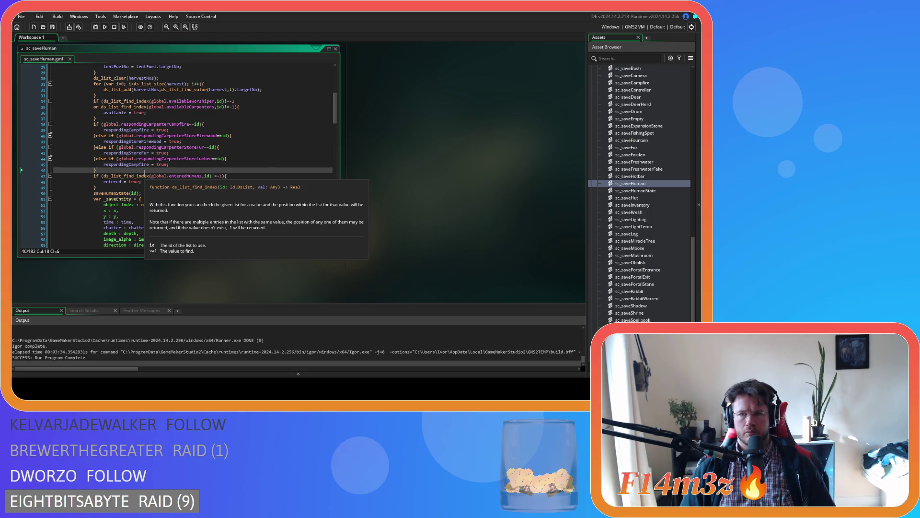
{"action": "left_click", "coordinate": [163, 171]}
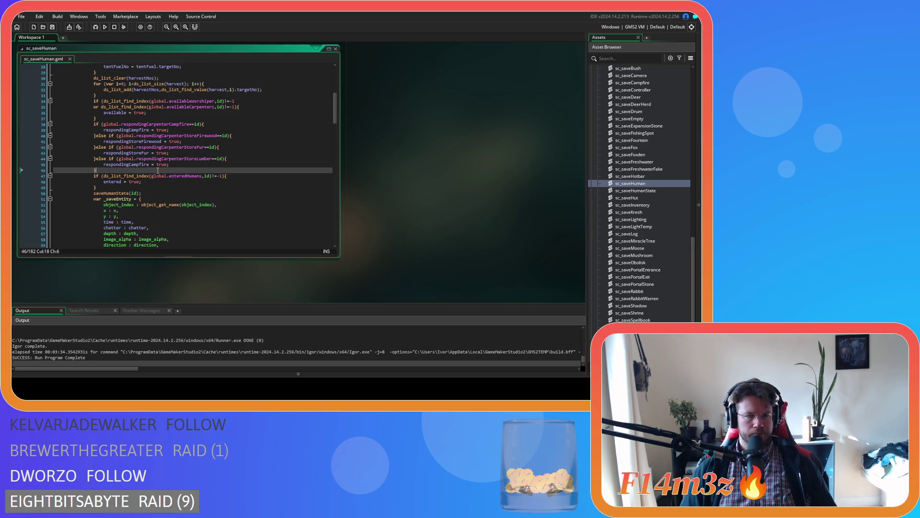
{"action": "left_click", "coordinate": [130, 166]}
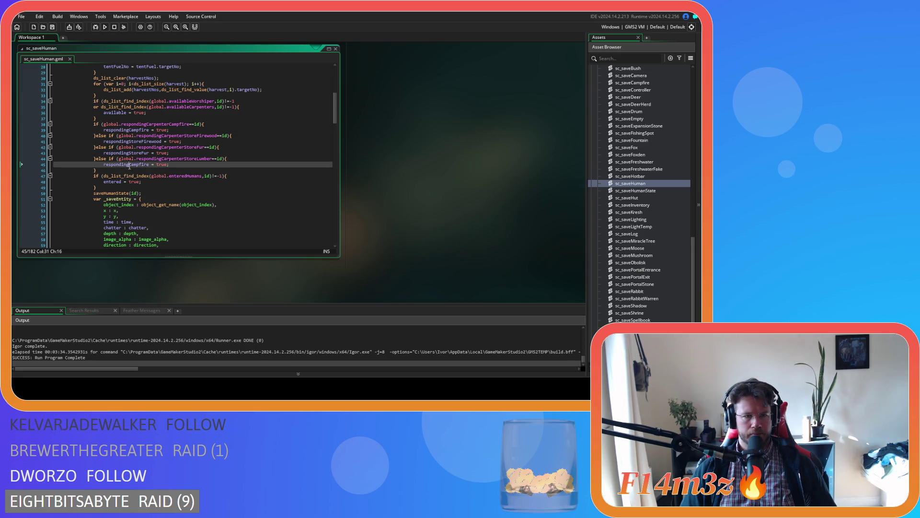
{"action": "type", "text": "StoreL"}
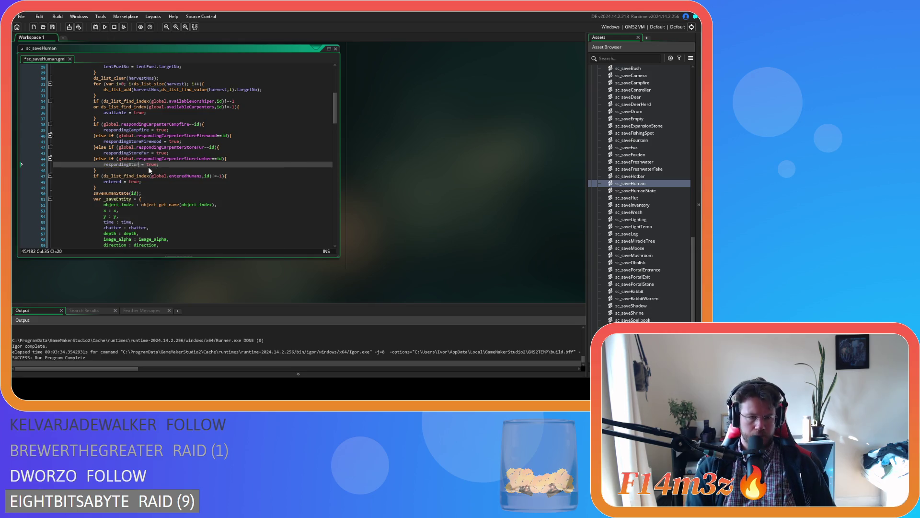
{"action": "type", "text": "umber"}
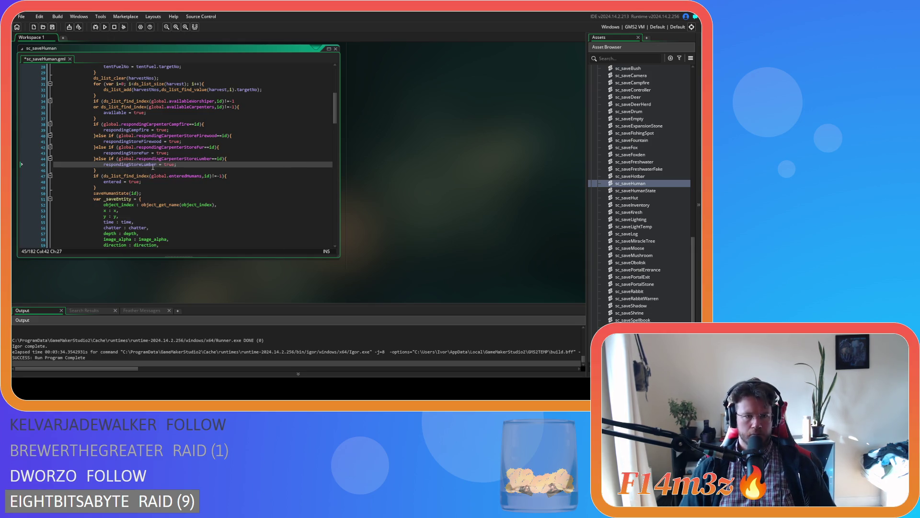
{"action": "left_click", "coordinate": [169, 168]}
{"action": "key", "text": "ctrl+s"}
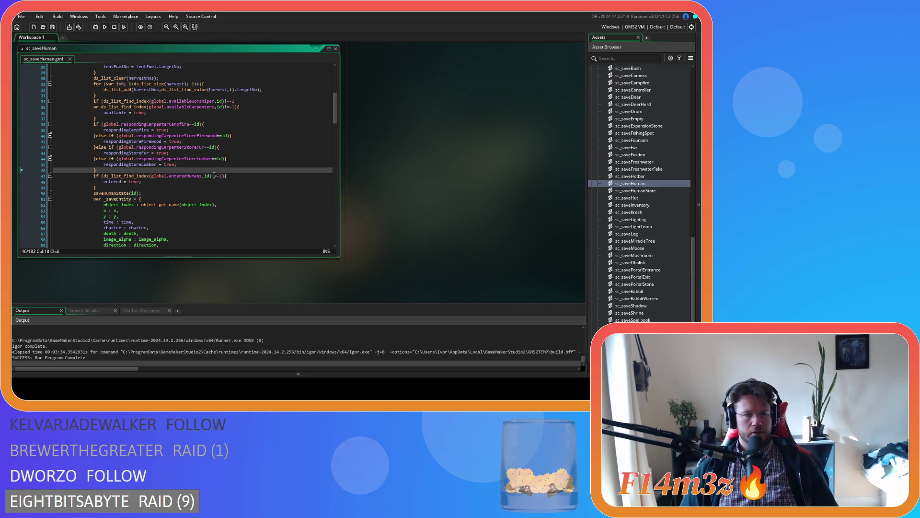
{"action": "mouse_move", "coordinate": [190, 172]}
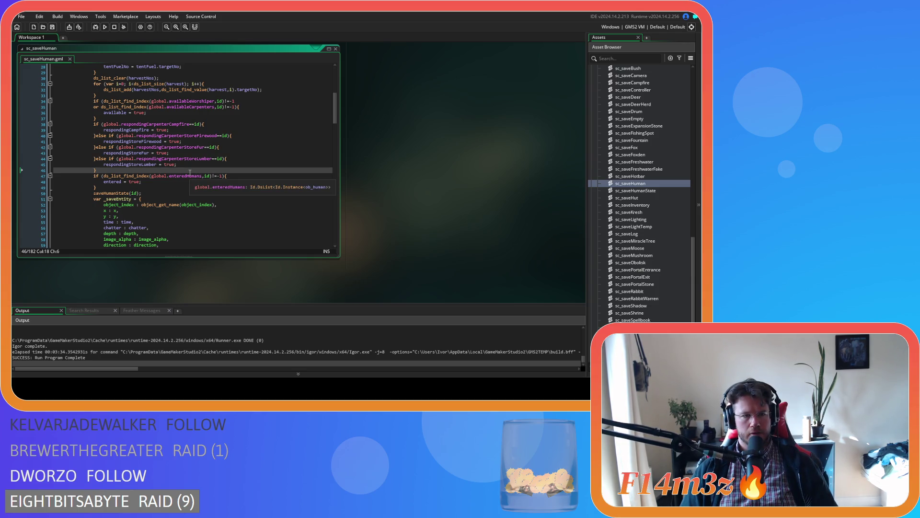
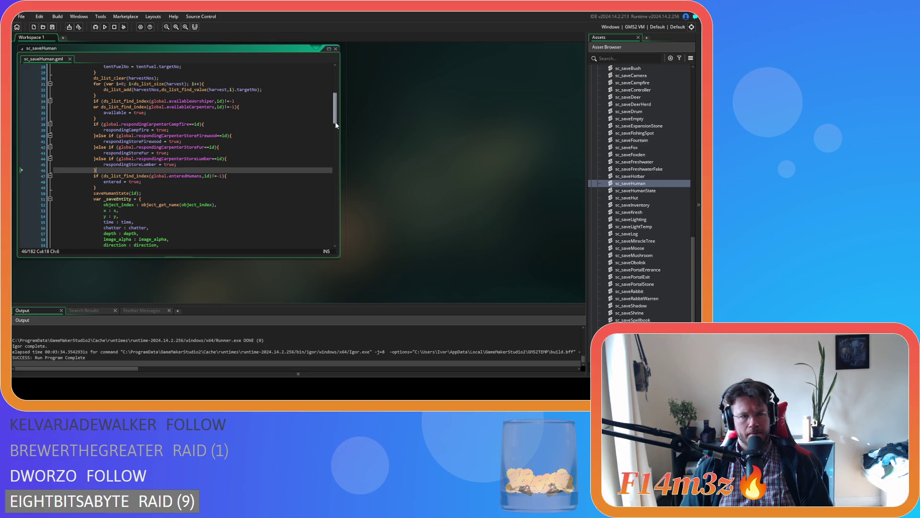
Step: Review the saved respondingCampfire, respondingStoreFirewood, respondingStoreFur and respondingStoreLumber fields in sc_saveHuman's _saveEntity struct
{"action": "left_click_drag", "start_coordinate": [335, 122], "coordinate": [335, 231]}
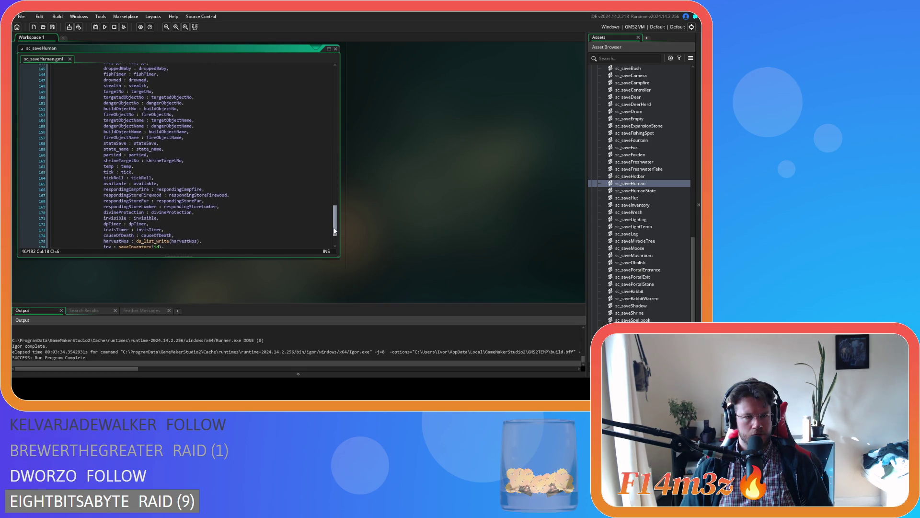
{"action": "scroll", "coordinate": [332, 228], "scroll_direction": "down", "scroll_amount": 1}
{"action": "left_click", "coordinate": [243, 172]}
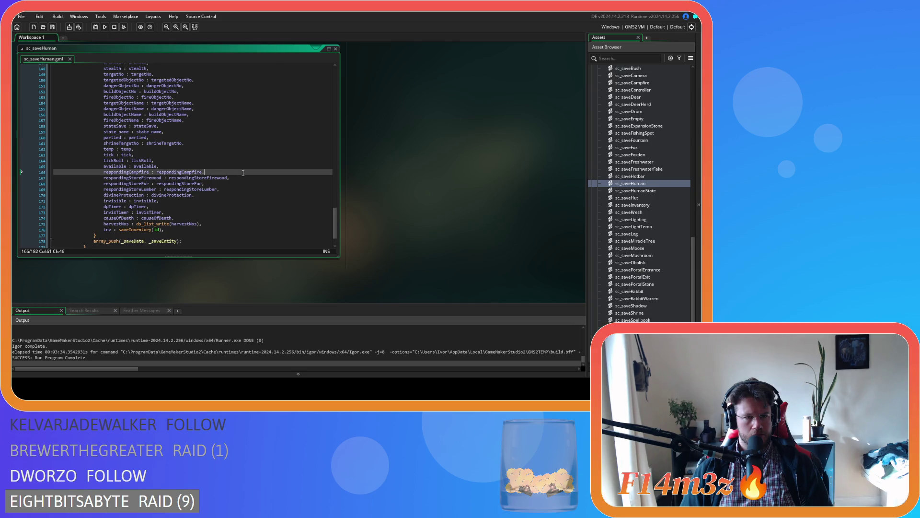
{"action": "left_click", "coordinate": [245, 179]}
{"action": "left_click", "coordinate": [244, 183]}
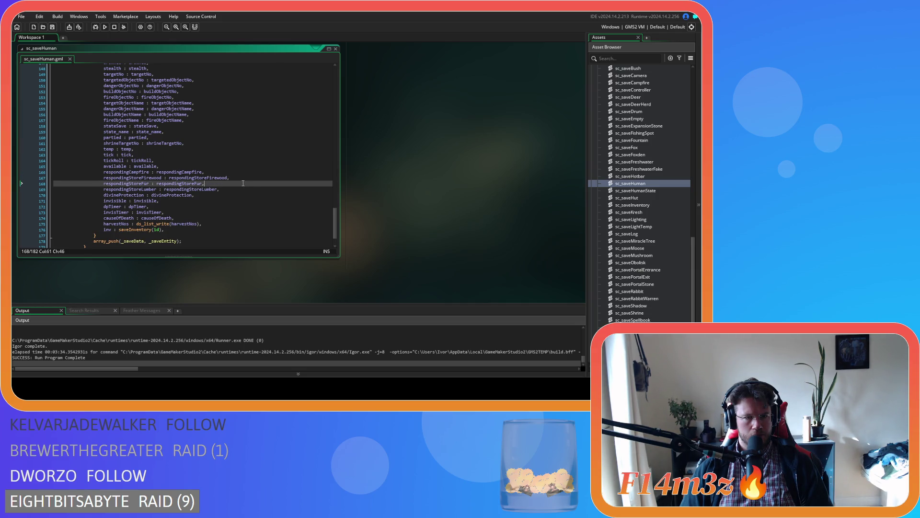
{"action": "left_click", "coordinate": [242, 190]}
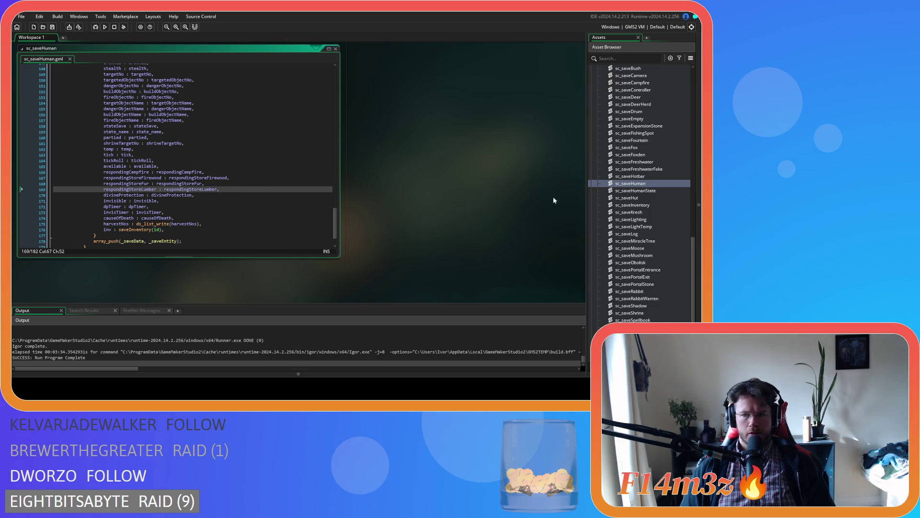
Step: Collapse the Save scripts folder in the Asset Browser
{"action": "scroll", "coordinate": [623, 201], "scroll_direction": "up", "scroll_amount": 7}
{"action": "left_click", "coordinate": [597, 206]}
{"action": "scroll", "coordinate": [597, 207], "scroll_direction": "up", "scroll_amount": 5}
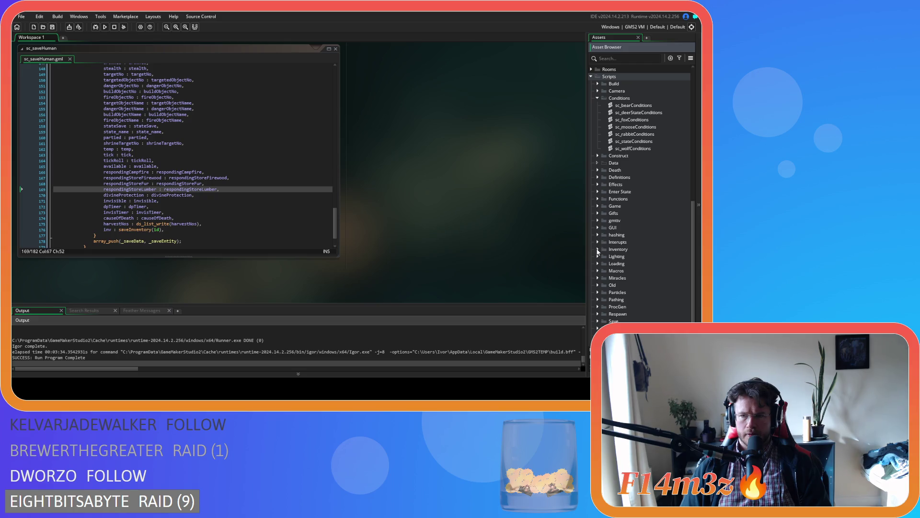
Step: Expand the Loading folder and look through the sc_loadHumanStates script, then close it
{"action": "left_click", "coordinate": [598, 263]}
{"action": "scroll", "coordinate": [623, 266], "scroll_direction": "down", "scroll_amount": 5}
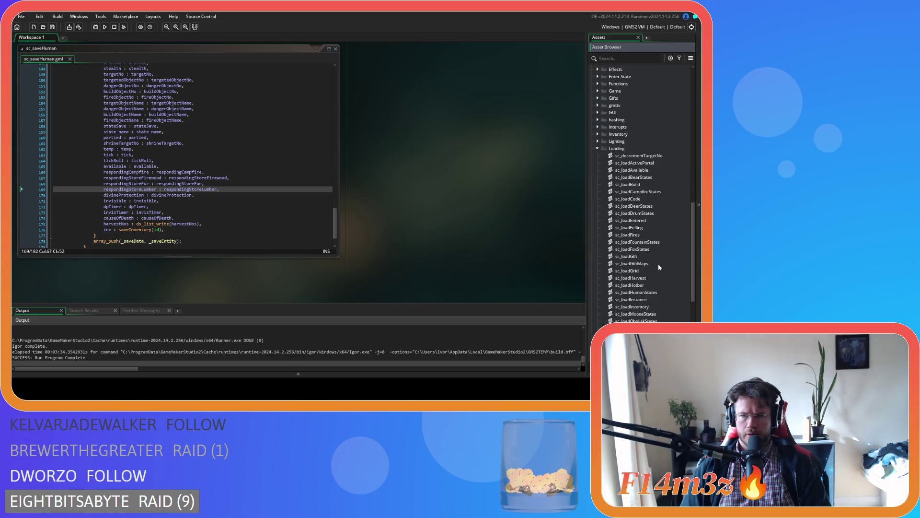
{"action": "double_click", "coordinate": [656, 292]}
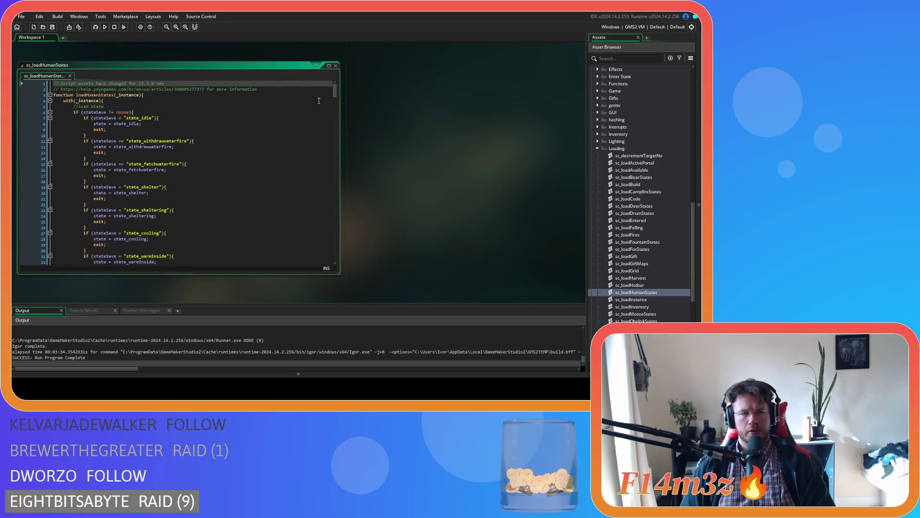
{"action": "left_click", "coordinate": [336, 67]}
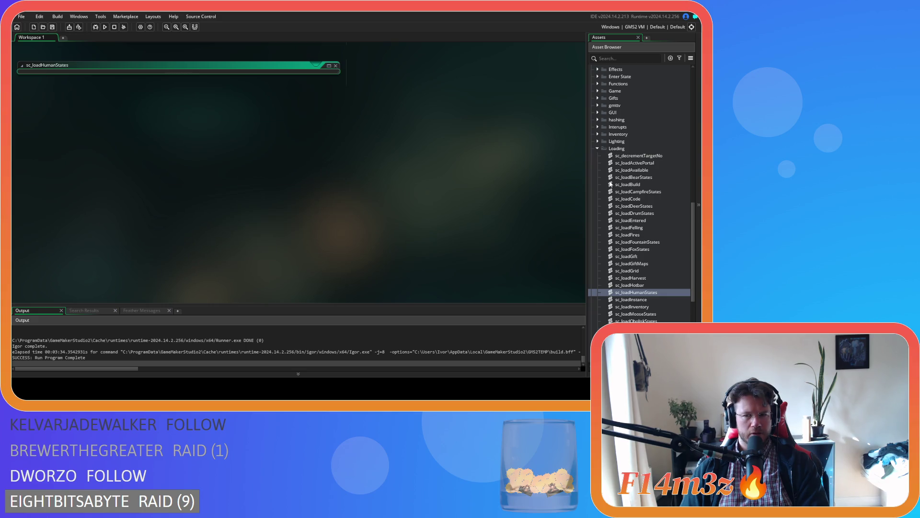
{"action": "double_click", "coordinate": [660, 292]}
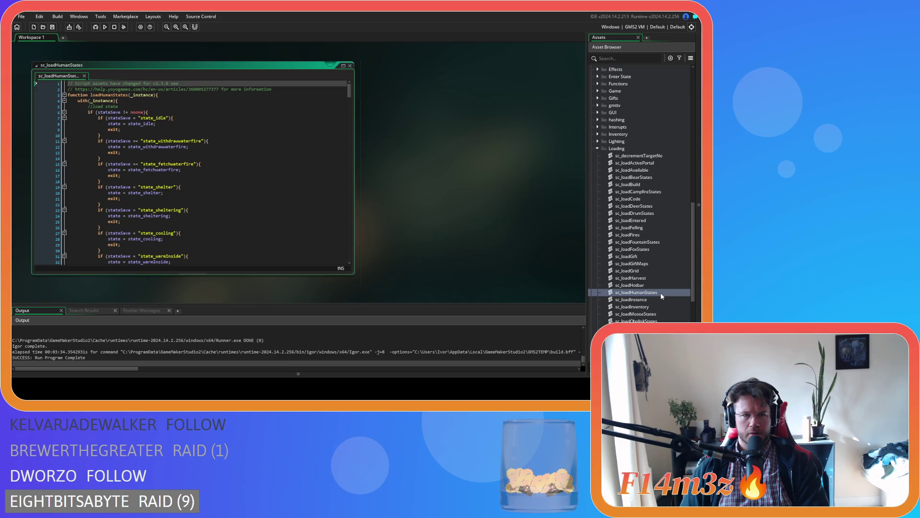
{"action": "mouse_move", "coordinate": [348, 92]}
{"action": "left_mouse_down"}
{"action": "mouse_move", "coordinate": [356, 181]}
{"action": "mouse_move", "coordinate": [353, 70]}
{"action": "left_mouse_up"}
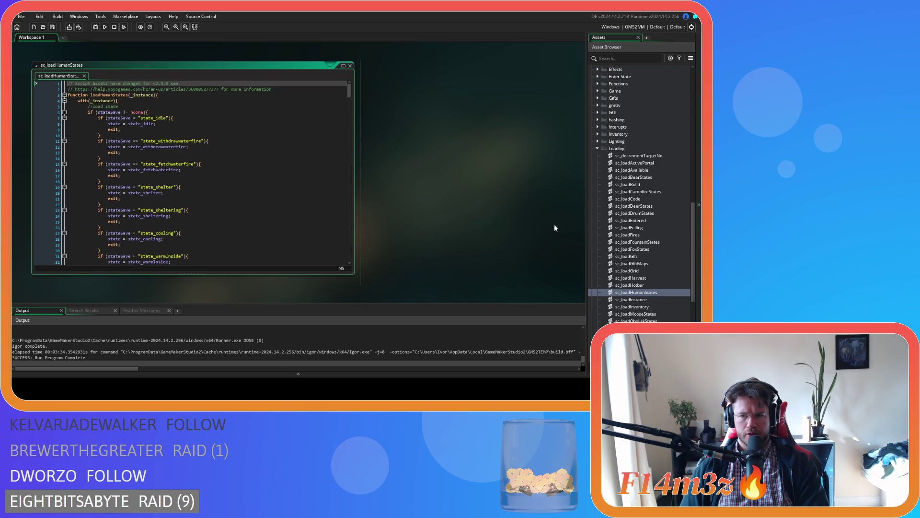
{"action": "double_click", "coordinate": [349, 67]}
{"action": "scroll", "coordinate": [609, 226], "scroll_direction": "up", "scroll_amount": 3}
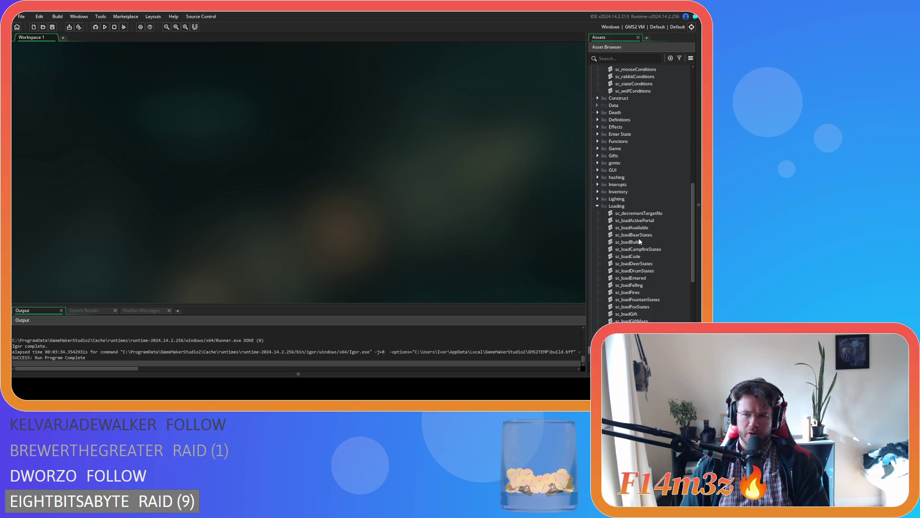
Step: Open sc_loadCode and jump to the loadInstance definition from its call
{"action": "left_click", "coordinate": [639, 258]}
{"action": "double_click", "coordinate": [639, 258]}
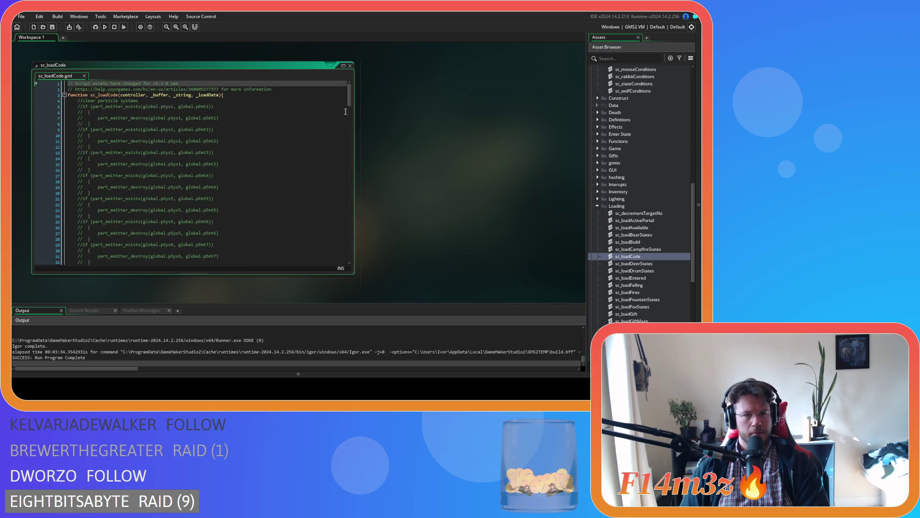
{"action": "left_click_drag", "start_coordinate": [349, 96], "coordinate": [351, 250]}
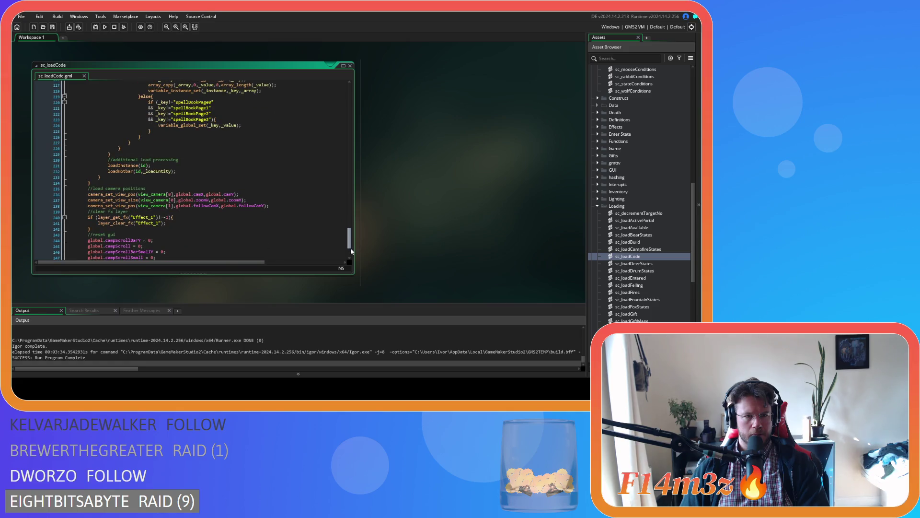
{"action": "middle_click", "coordinate": [122, 165]}
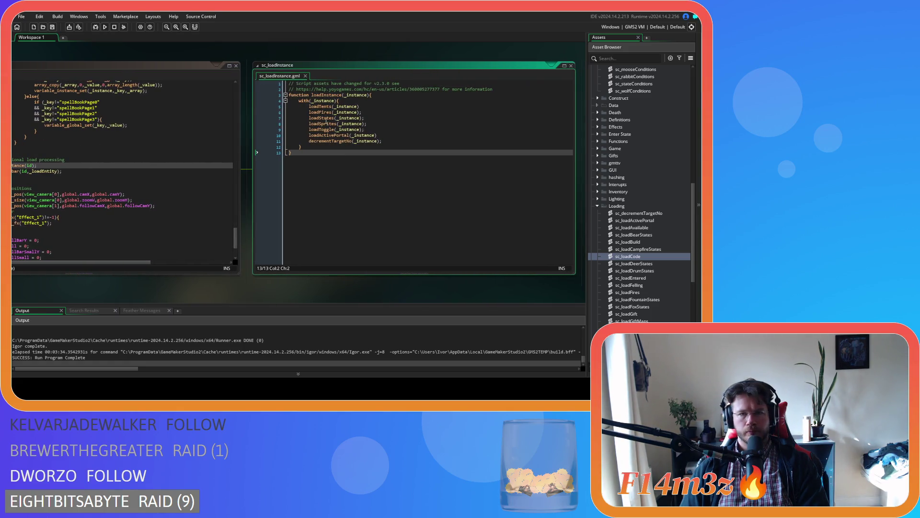
Step: Jump to sc_loadStates and check the loadGiftMaps and loadGift calls for humans
{"action": "middle_click", "coordinate": [326, 120]}
{"action": "left_click", "coordinate": [392, 142]}
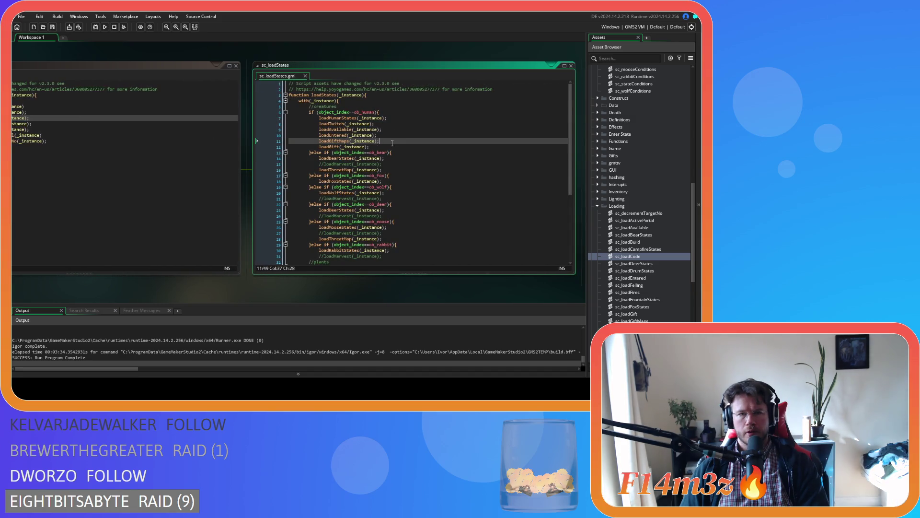
{"action": "left_click", "coordinate": [393, 146]}
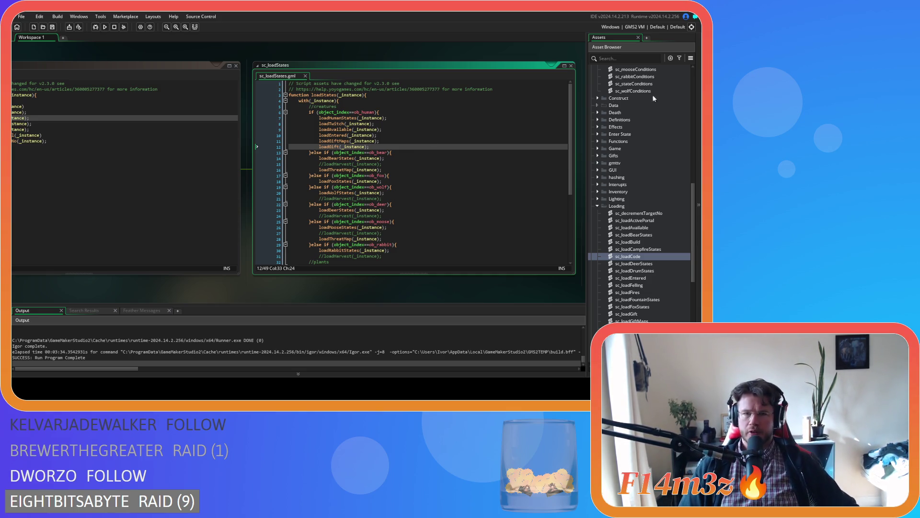
Step: Inspect the sc_loadBuild script in the Loading folder, then close it
{"action": "scroll", "coordinate": [655, 251], "scroll_direction": "down", "scroll_amount": 1}
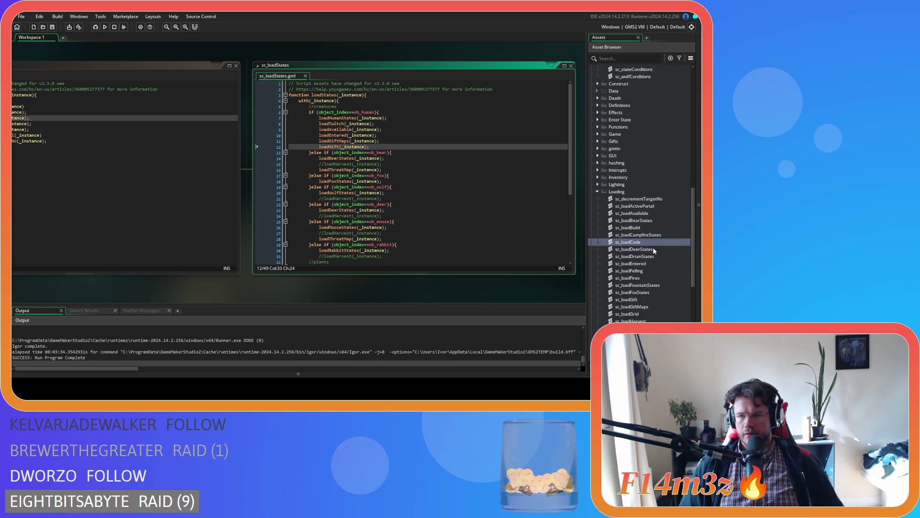
{"action": "scroll", "coordinate": [654, 250], "scroll_direction": "down", "scroll_amount": 4}
{"action": "scroll", "coordinate": [653, 250], "scroll_direction": "down", "scroll_amount": 2}
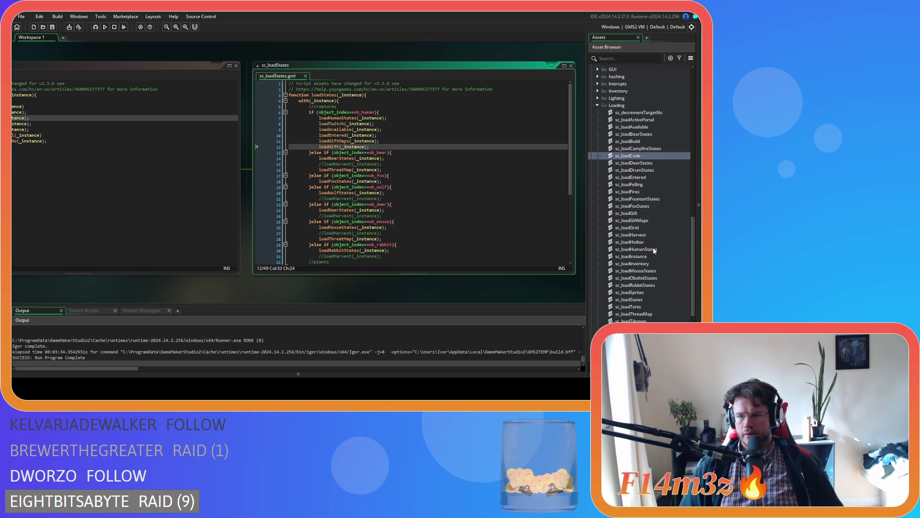
{"action": "left_click", "coordinate": [657, 286]}
{"action": "left_click", "coordinate": [654, 184]}
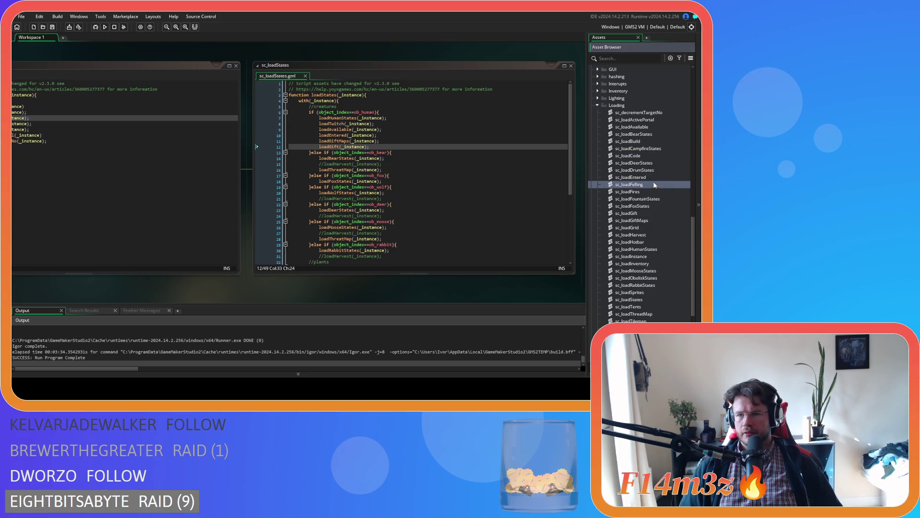
{"action": "left_click", "coordinate": [639, 107]}
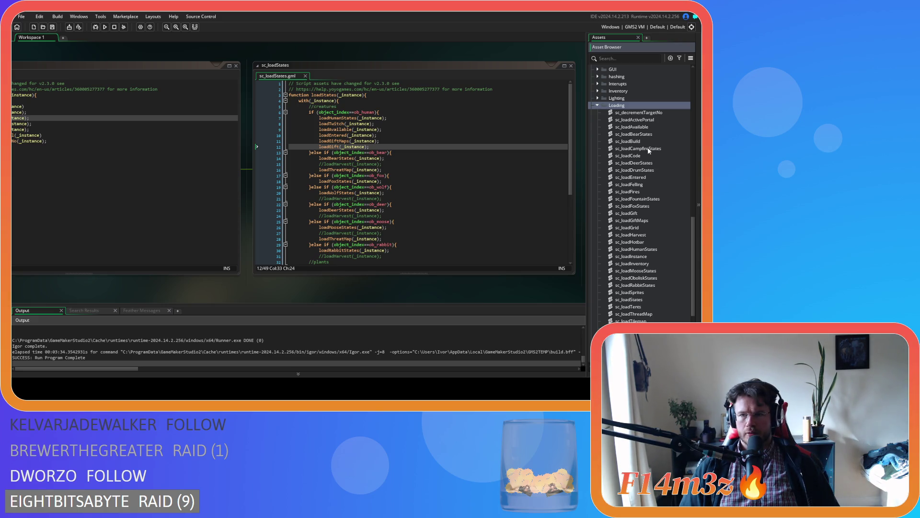
{"action": "double_click", "coordinate": [628, 140]}
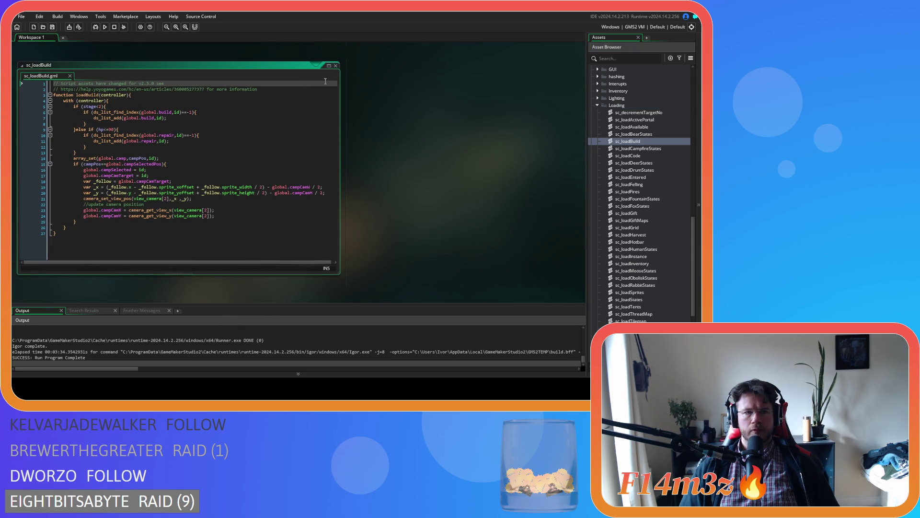
{"action": "left_click", "coordinate": [336, 66]}
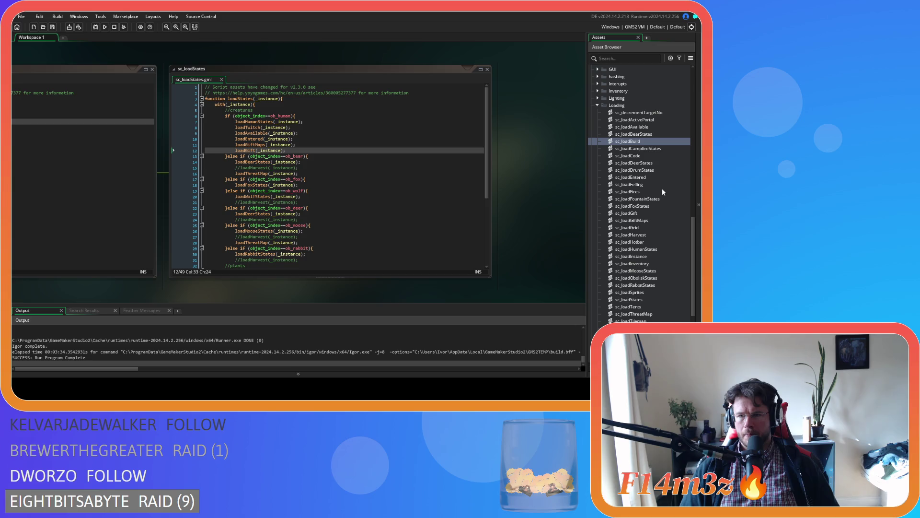
Step: Inspect sc_loadFelling, close it, and select sc_loadHumanStates
{"action": "double_click", "coordinate": [651, 183]}
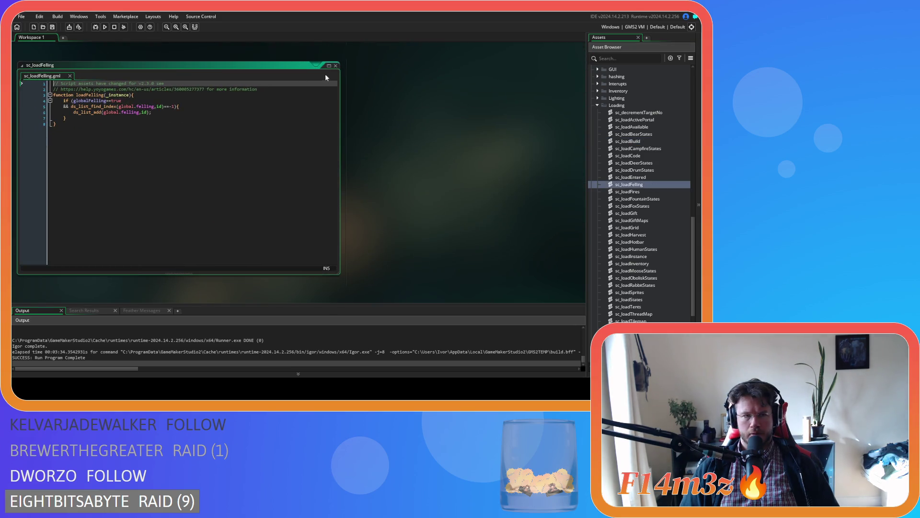
{"action": "left_click", "coordinate": [336, 66]}
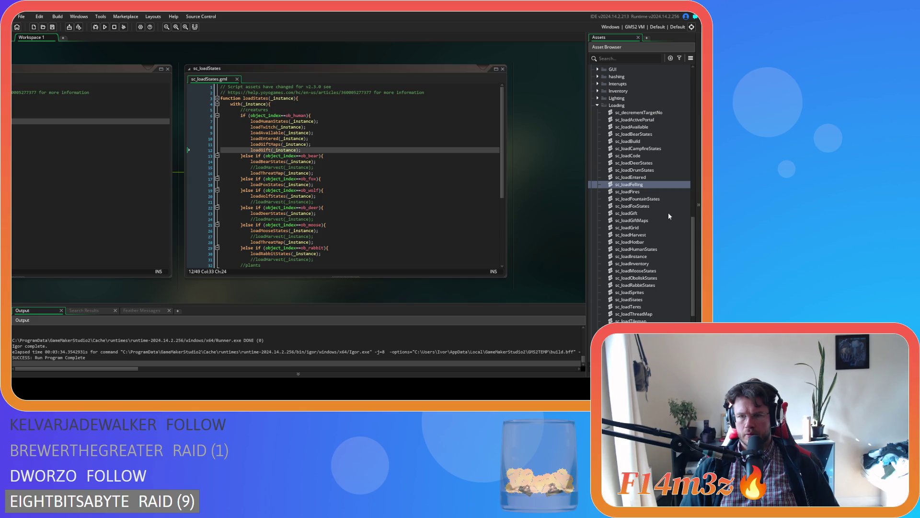
{"action": "scroll", "coordinate": [668, 216], "scroll_direction": "down", "scroll_amount": 1}
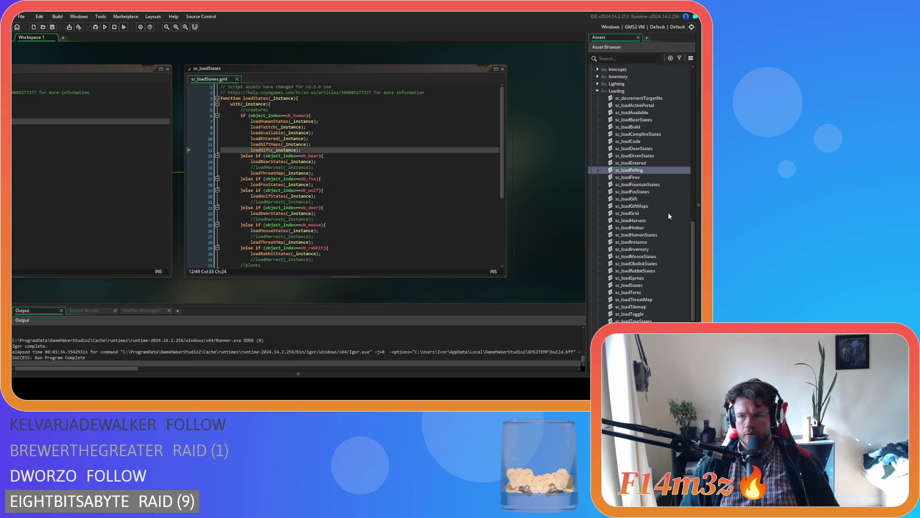
{"action": "left_click", "coordinate": [655, 235]}
{"action": "scroll", "coordinate": [654, 237], "scroll_direction": "up", "scroll_amount": 3}
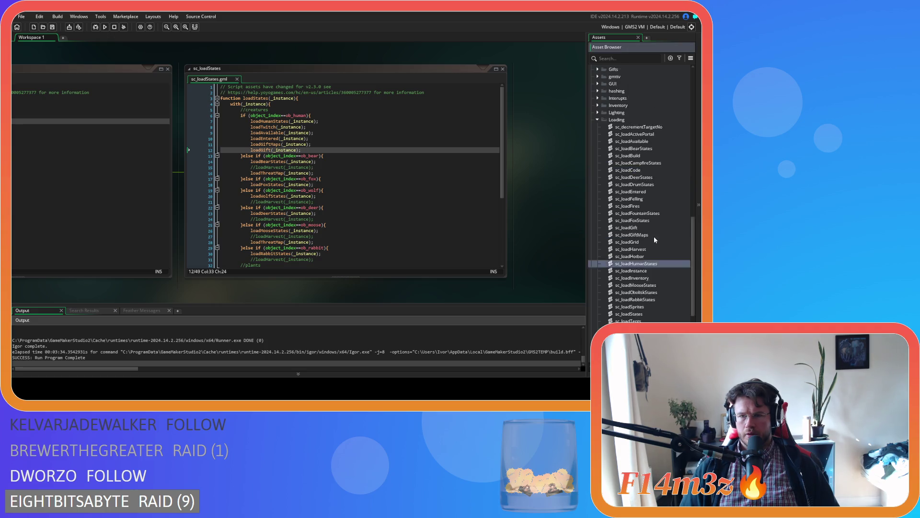
Step: Create a new sc_loadResponders script in the Loading folder, naming its function loadResponders
{"action": "right_click", "coordinate": [626, 136]}
{"action": "mouse_move", "coordinate": [601, 139]}
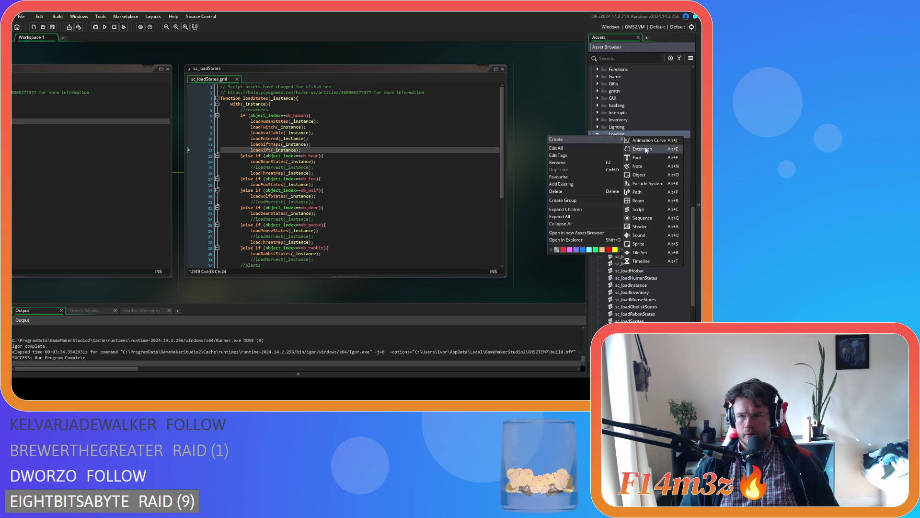
{"action": "left_click", "coordinate": [654, 208]}
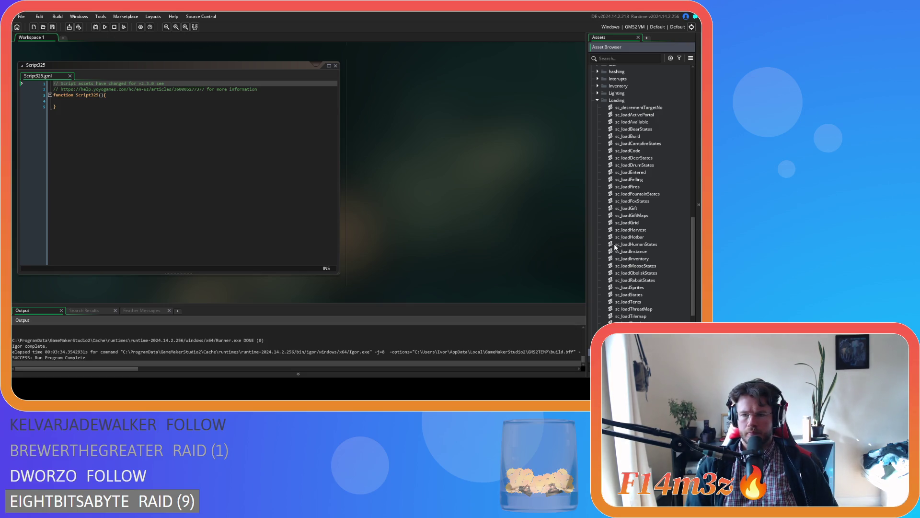
{"action": "key", "text": "Return"}
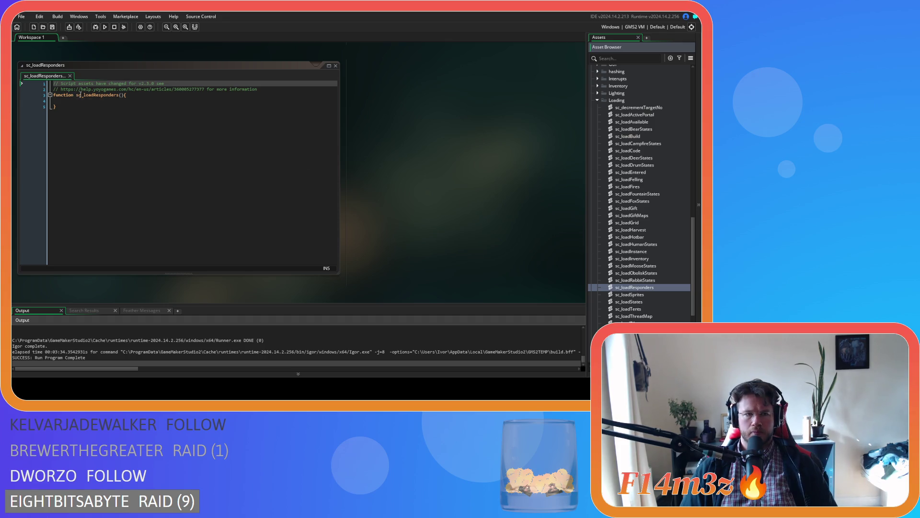
{"action": "left_click", "coordinate": [81, 95]}
{"action": "key", "text": "BackSpace"}
{"action": "key", "text": "BackSpace"}
{"action": "key", "text": "Delete"}
Step: Add the _instance parameter and an indented with(_instance){ block to the function body
{"action": "left_click", "coordinate": [115, 95]}
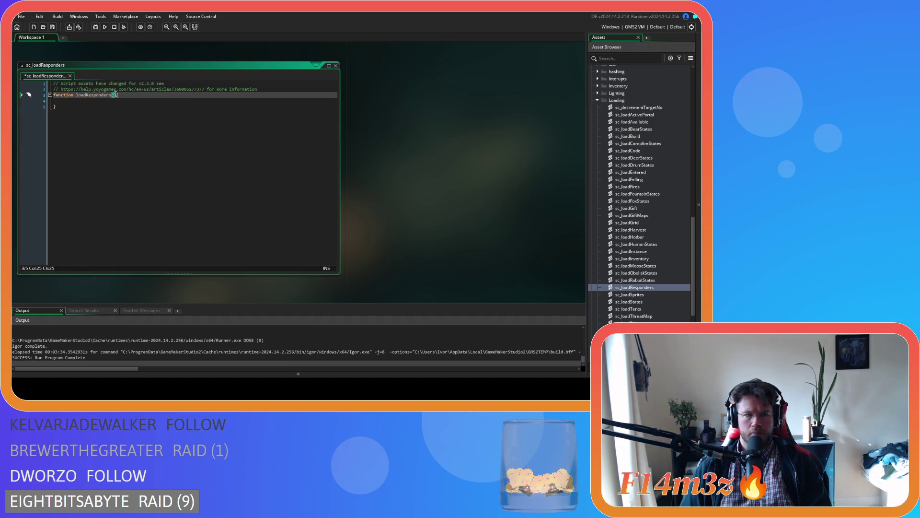
{"action": "type", "text": "_instance"}
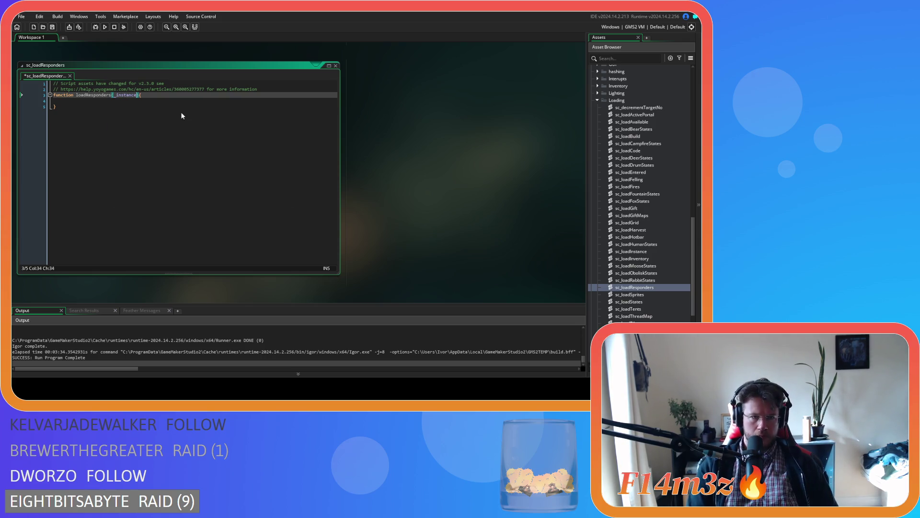
{"action": "left_click", "coordinate": [148, 101]}
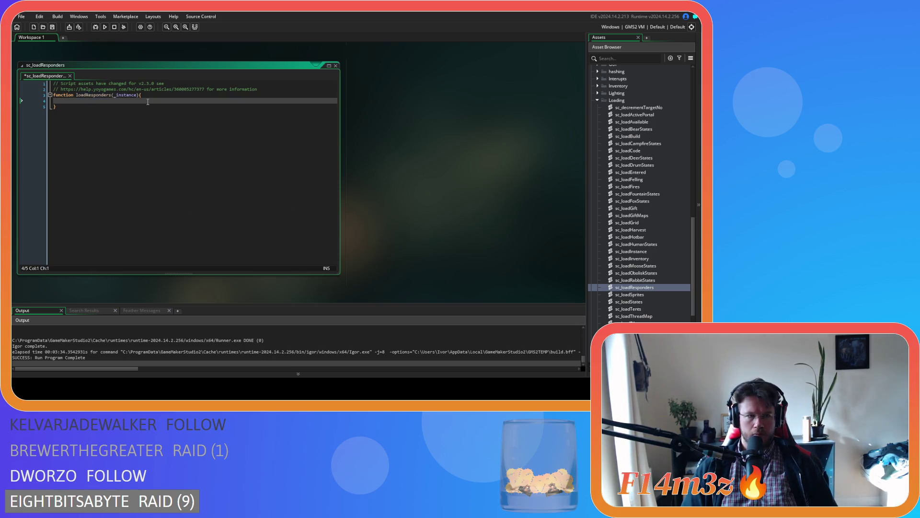
{"action": "key", "text": "Tab"}
{"action": "type", "text": "with(_"}
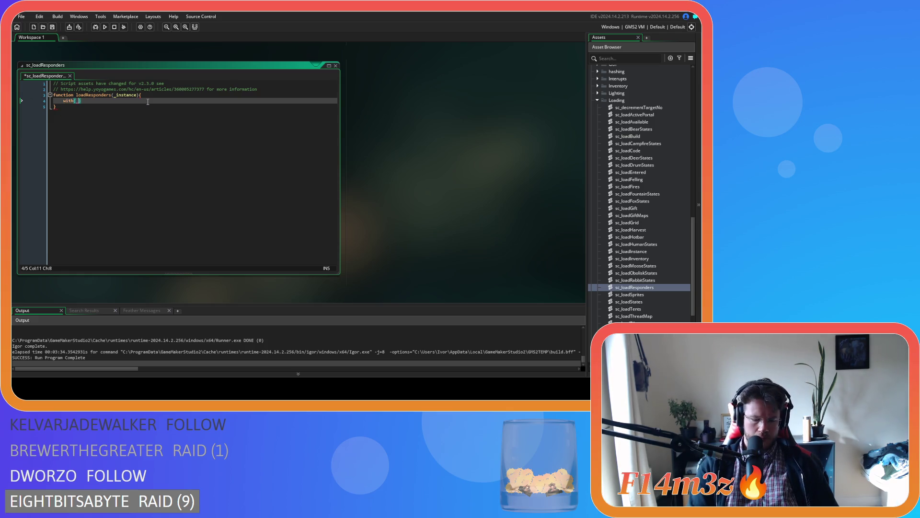
{"action": "type", "text": "instance){"}
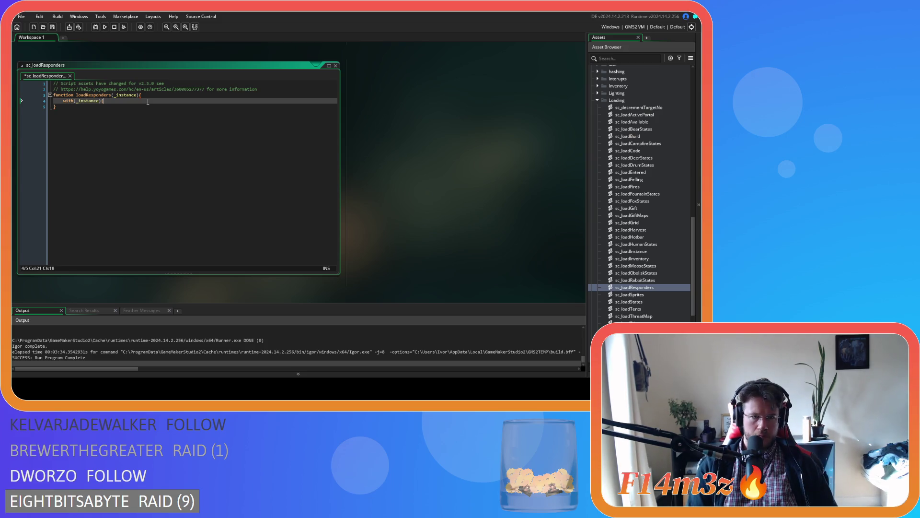
{"action": "key", "text": "Return"}
{"action": "key", "text": "Return"}
Step: Close the loadResponders and loadInstance script editors
{"action": "scroll", "coordinate": [398, 151], "scroll_direction": "up", "scroll_amount": 3}
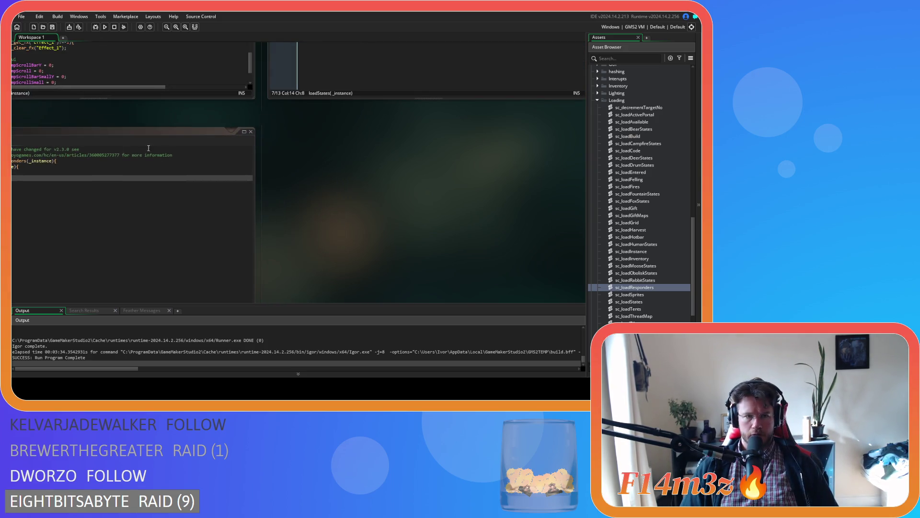
{"action": "double_click", "coordinate": [125, 185]}
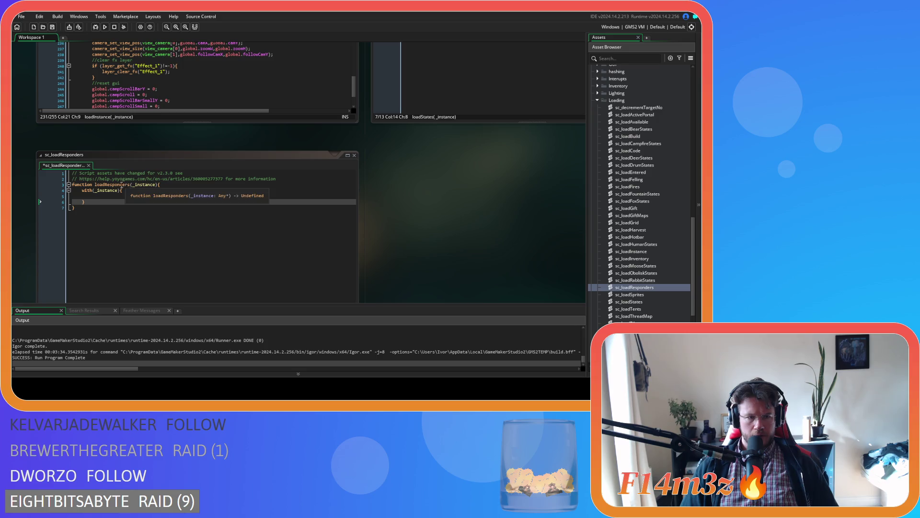
{"action": "left_click", "coordinate": [355, 155]}
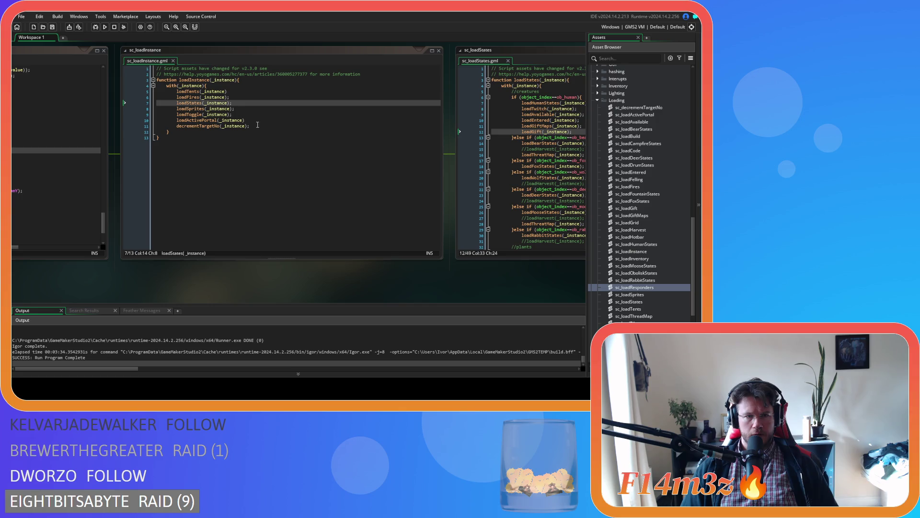
{"action": "left_click", "coordinate": [258, 125]}
{"action": "left_click", "coordinate": [256, 119]}
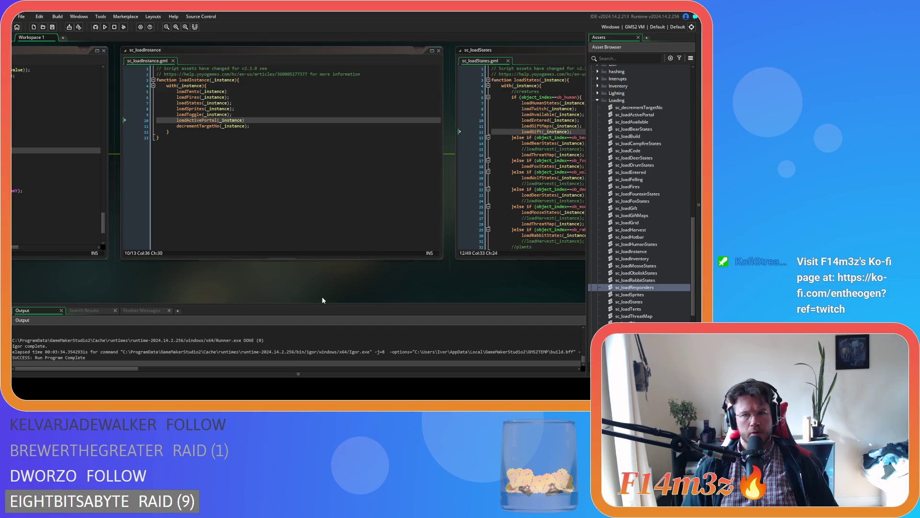
{"action": "key", "text": "ctrl+w"}
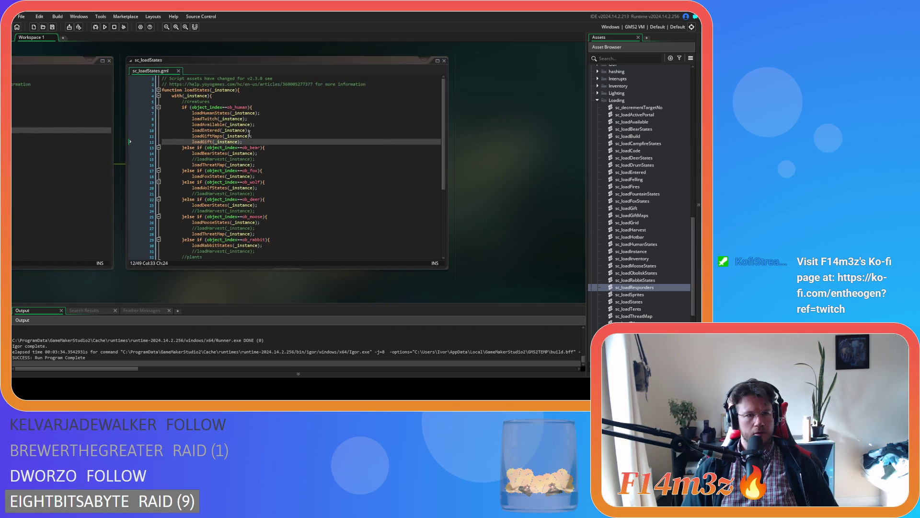
Step: Add loadResponders(_instance) after loadGift in sc_loadStates and jump to its definition
{"action": "left_click", "coordinate": [259, 141]}
{"action": "key", "text": "Return"}
{"action": "type", "text": "loadResponders"}
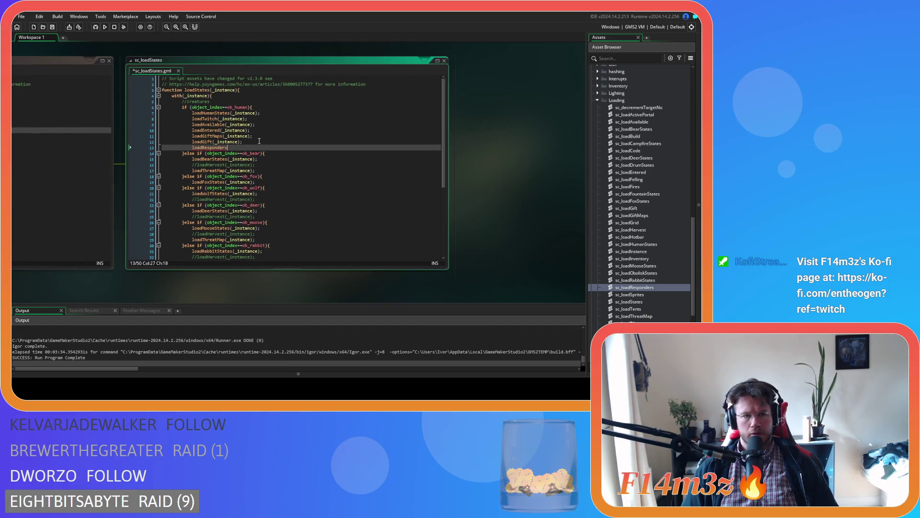
{"action": "type", "text": "("}
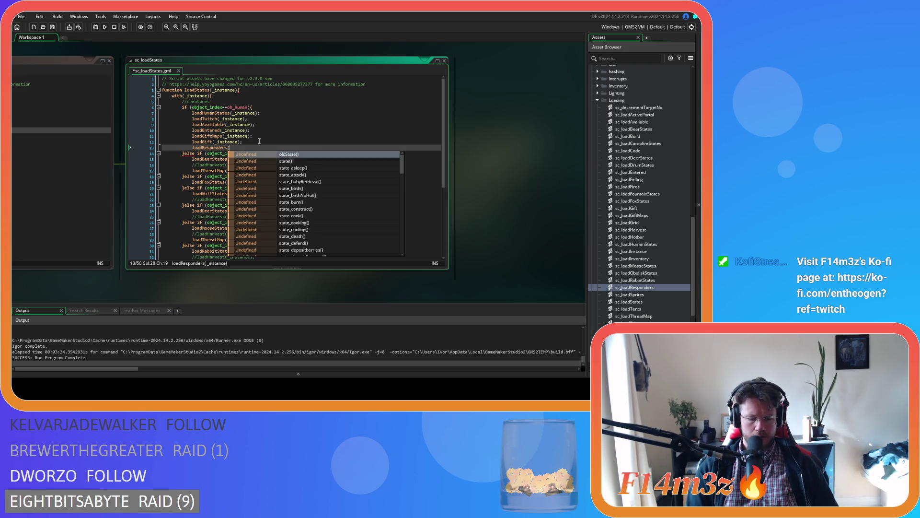
{"action": "type", "text": "_instance);"}
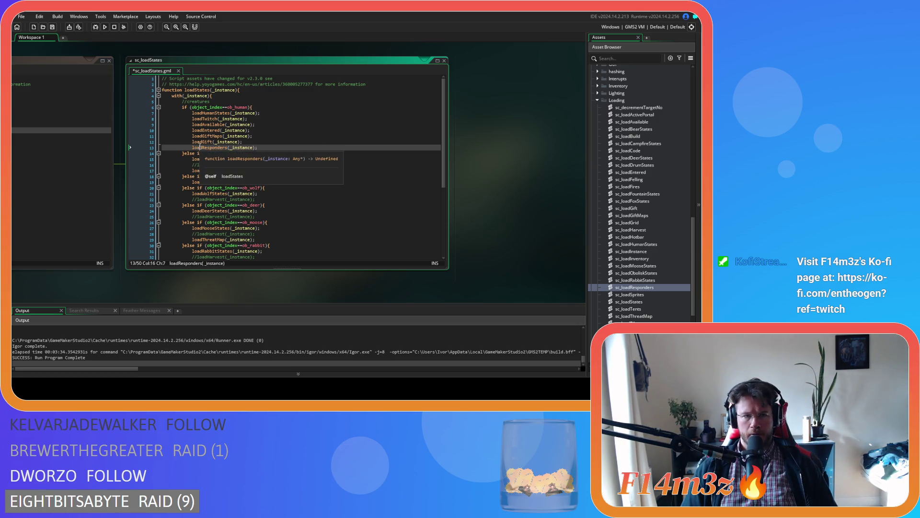
{"action": "middle_click", "coordinate": [211, 147]}
{"action": "left_click", "coordinate": [322, 103]}
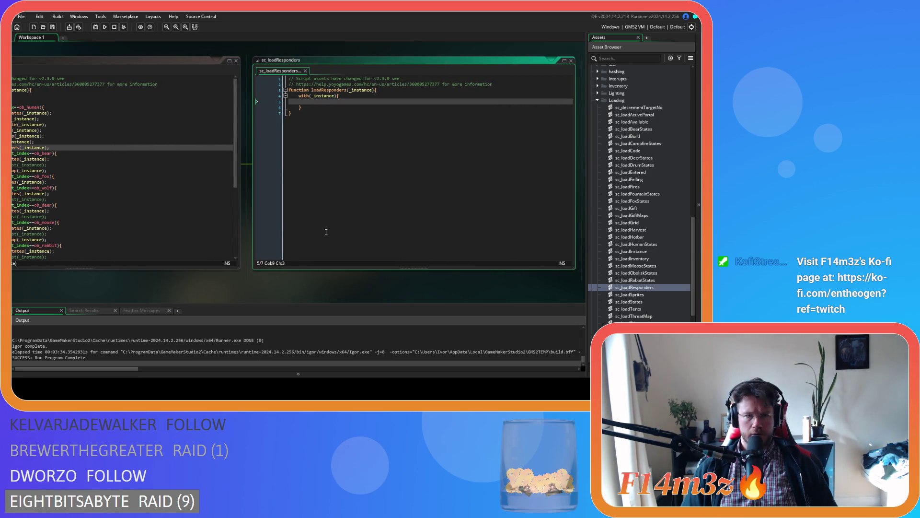
Step: Write an if (respondingCampfire) branch inside the with block
{"action": "type", "text": "if ("}
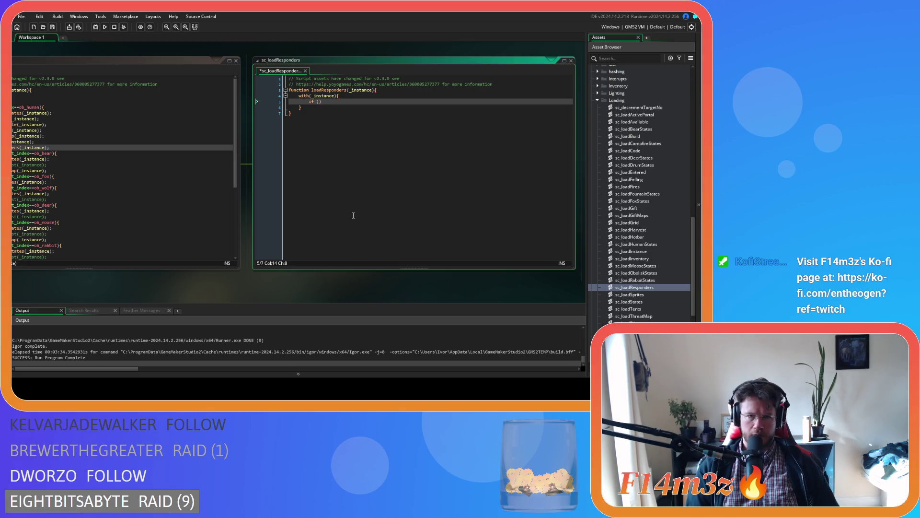
{"action": "key", "text": "Left"}
{"action": "type", "text": "respo"}
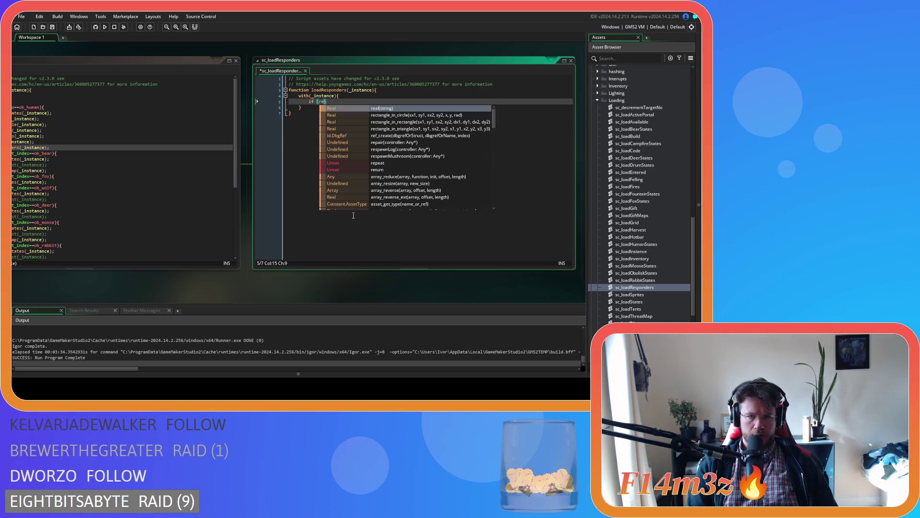
{"action": "type", "text": "ndingCampfire"}
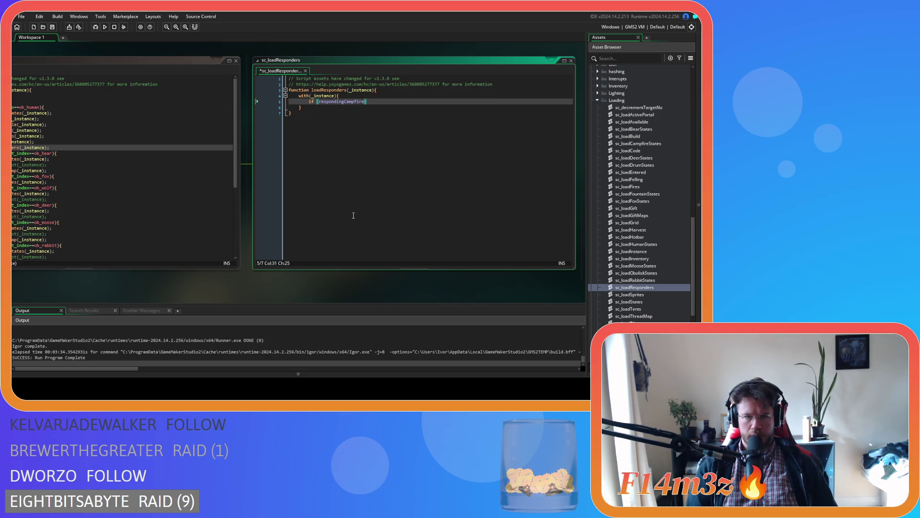
{"action": "type", "text": ")"}
{"action": "key", "text": "Return"}
{"action": "key", "text": "Return"}
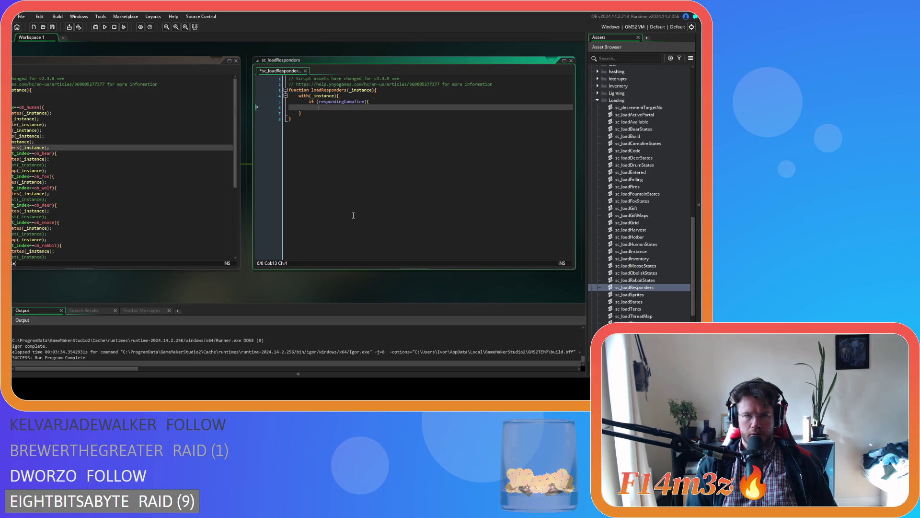
Step: Add an empty else if () branch and duplicate it to make three empty else-if branches
{"action": "type", "text": "}else if "}
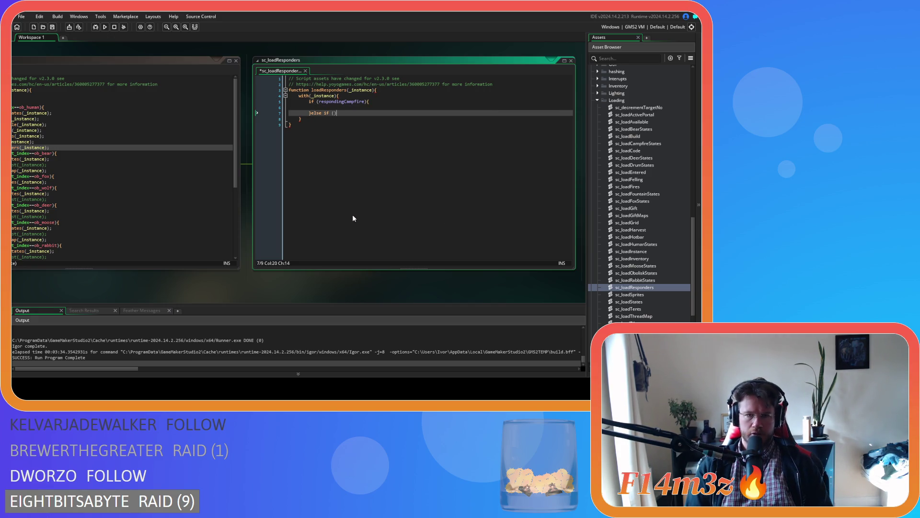
{"action": "type", "text": "()"}
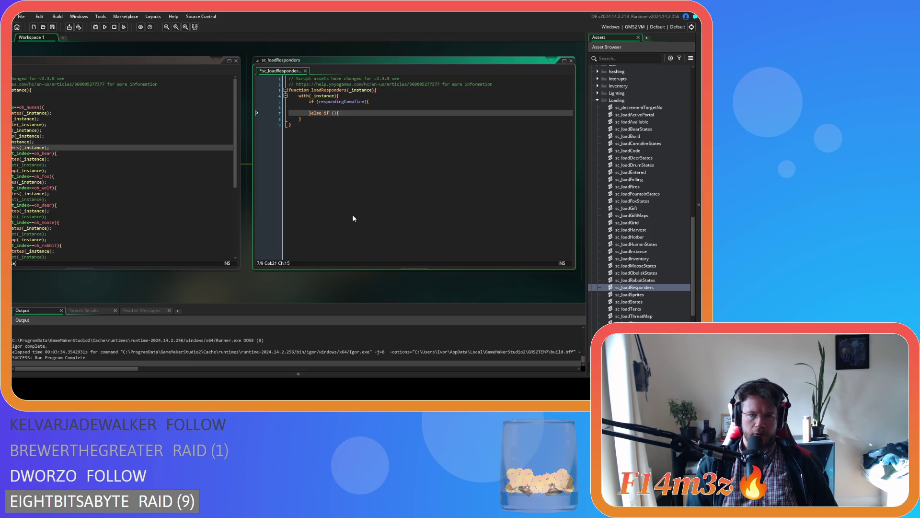
{"action": "key", "text": "Return"}
{"action": "key", "text": "Return"}
{"action": "type", "text": "}"}
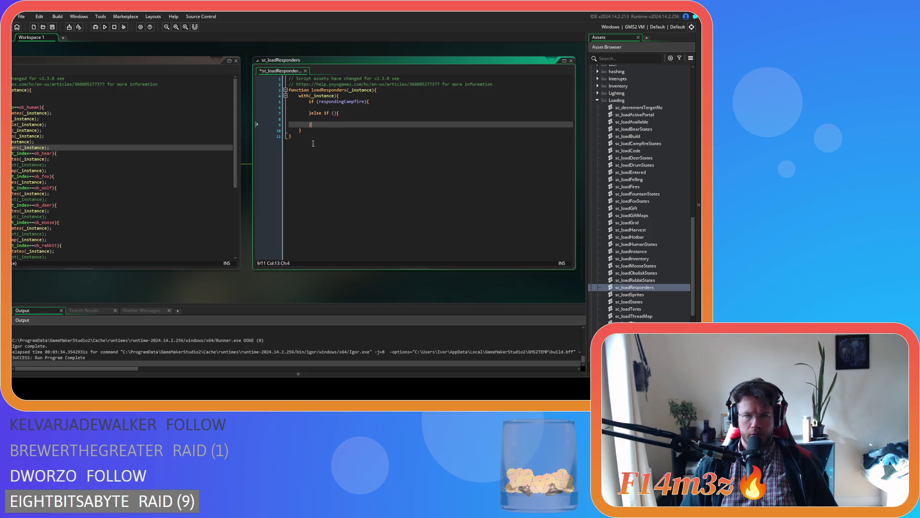
{"action": "left_click_drag", "start_coordinate": [312, 124], "coordinate": [313, 116]}
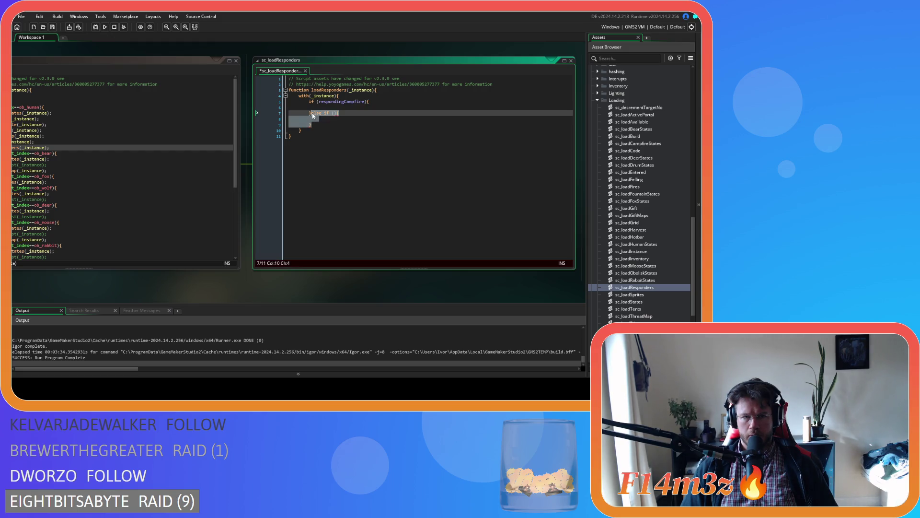
{"action": "key", "text": "ctrl+c"}
{"action": "key", "text": "ctrl+v"}
{"action": "key", "text": "ctrl+v"}
{"action": "key", "text": "ctrl+v"}
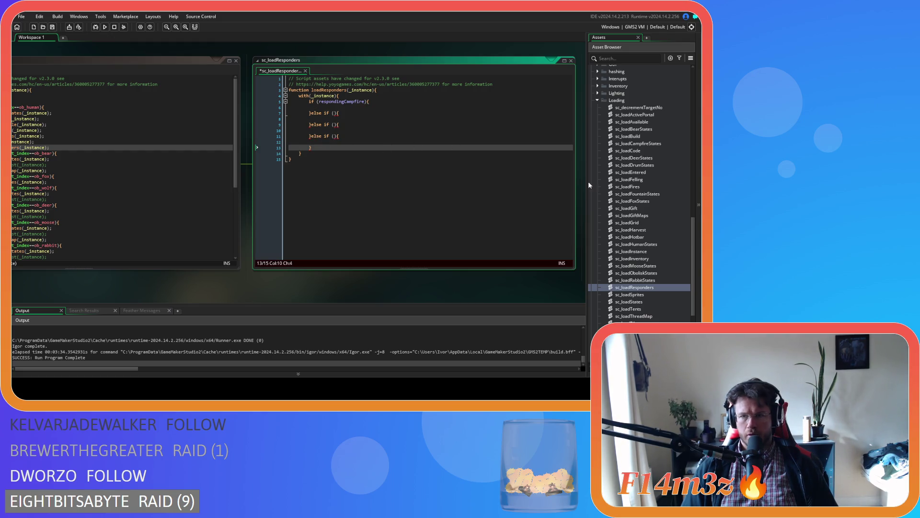
{"action": "scroll", "coordinate": [656, 127], "scroll_direction": "up", "scroll_amount": 15}
Step: Copy the four responding flags from ob_human's Create event
{"action": "left_click", "coordinate": [635, 186]}
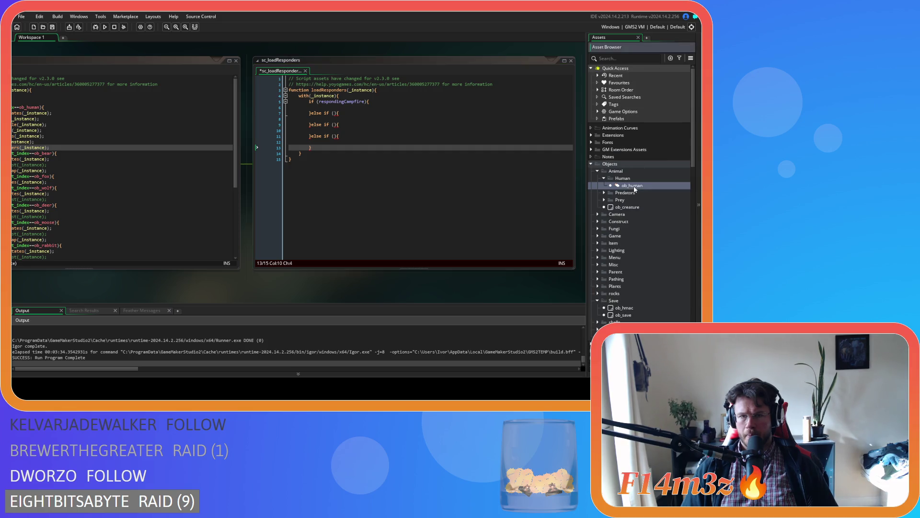
{"action": "double_click", "coordinate": [633, 186]}
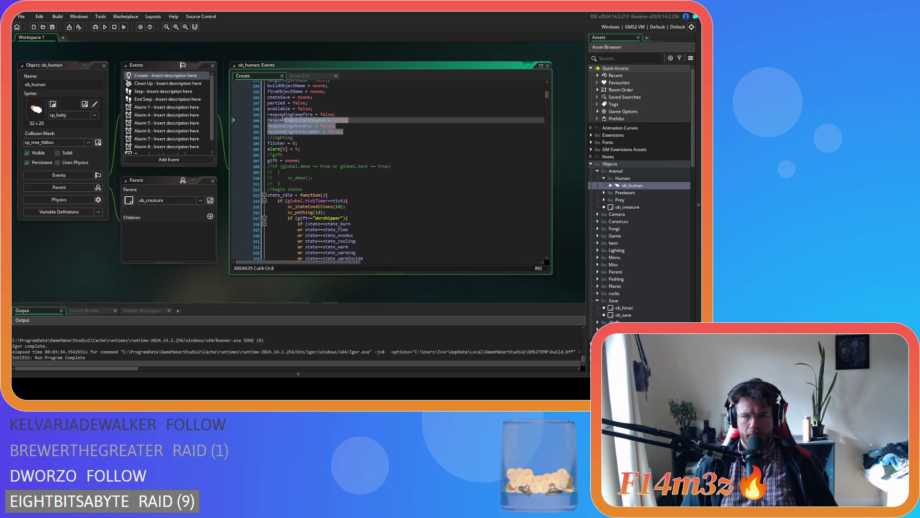
{"action": "key", "text": "ctrl+w"}
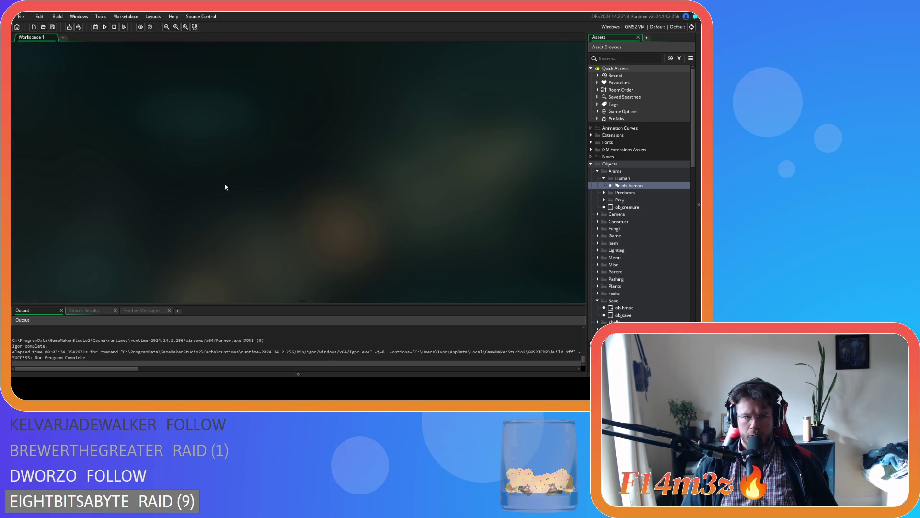
Step: Paste the four responding flags set to false below the branches in loadResponders
{"action": "mouse_move", "coordinate": [226, 187]}
{"action": "left_mouse_down"}
{"action": "mouse_move", "coordinate": [232, 160]}
{"action": "mouse_move", "coordinate": [516, 255]}
{"action": "mouse_move", "coordinate": [382, 249]}
{"action": "mouse_move", "coordinate": [369, 31]}
{"action": "left_mouse_up"}
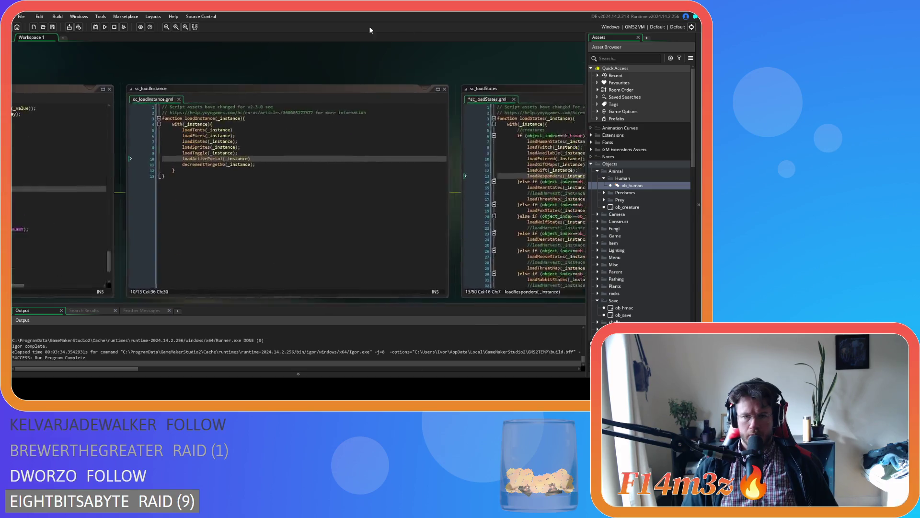
{"action": "left_click_drag", "start_coordinate": [480, 57], "coordinate": [91, 59]}
{"action": "left_click_drag", "start_coordinate": [458, 71], "coordinate": [244, 68]}
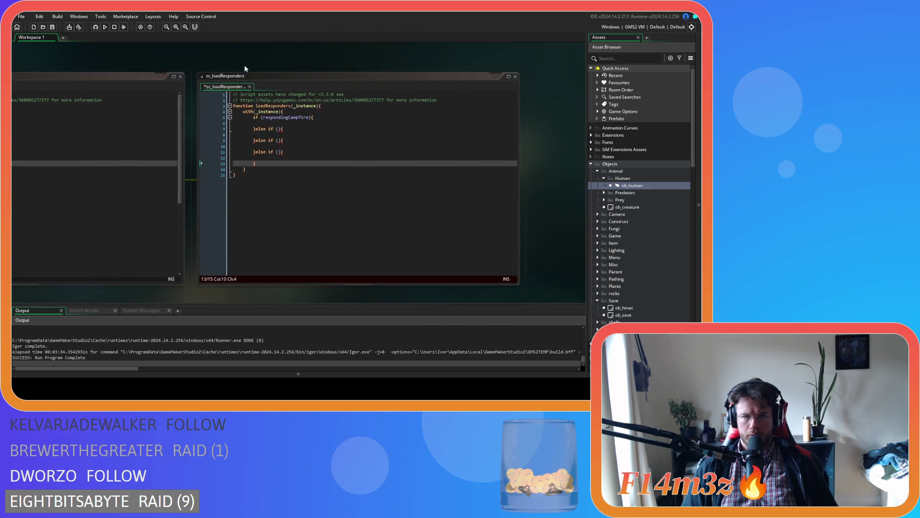
{"action": "left_click", "coordinate": [258, 174]}
{"action": "key", "text": "Return"}
{"action": "key", "text": "ctrl+v"}
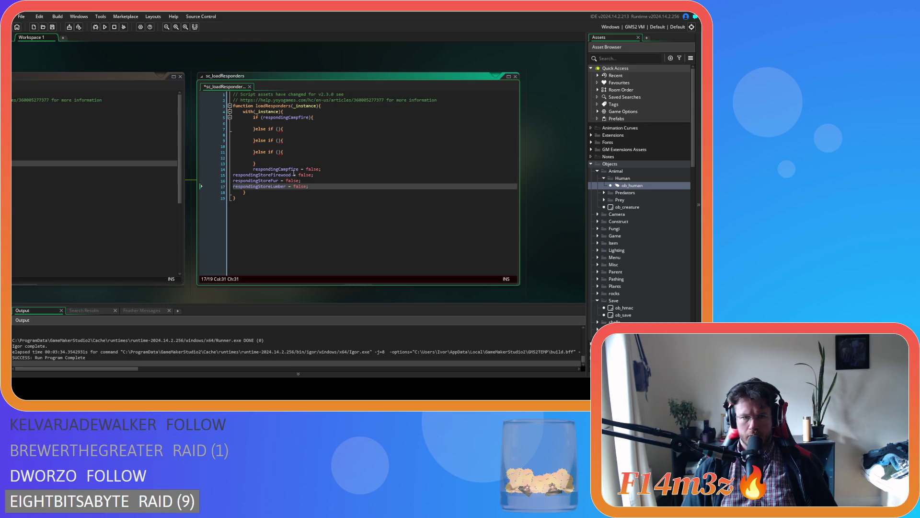
{"action": "left_click", "coordinate": [287, 169]}
Step: Copy respondingStoreFirewood into the first else-if condition
{"action": "double_click", "coordinate": [276, 175]}
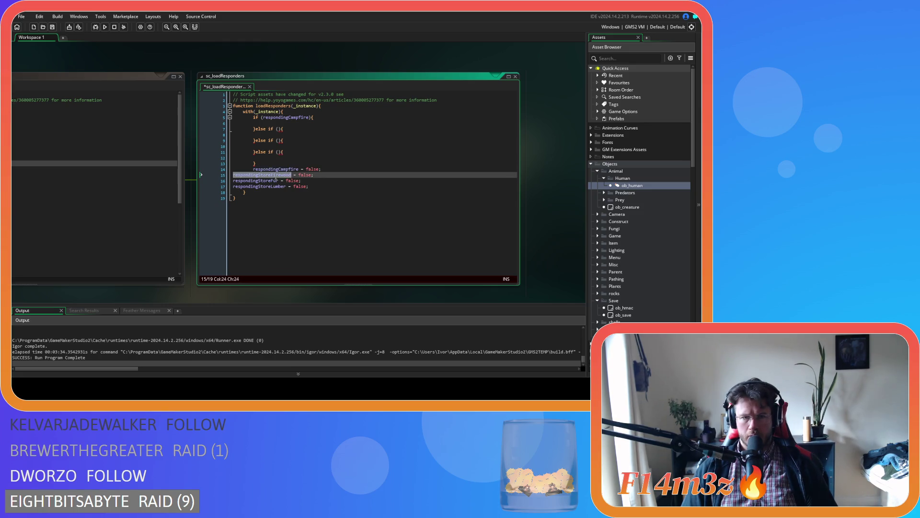
{"action": "key", "text": "ctrl+c"}
{"action": "left_click", "coordinate": [281, 130]}
{"action": "key", "text": "ctrl+v"}
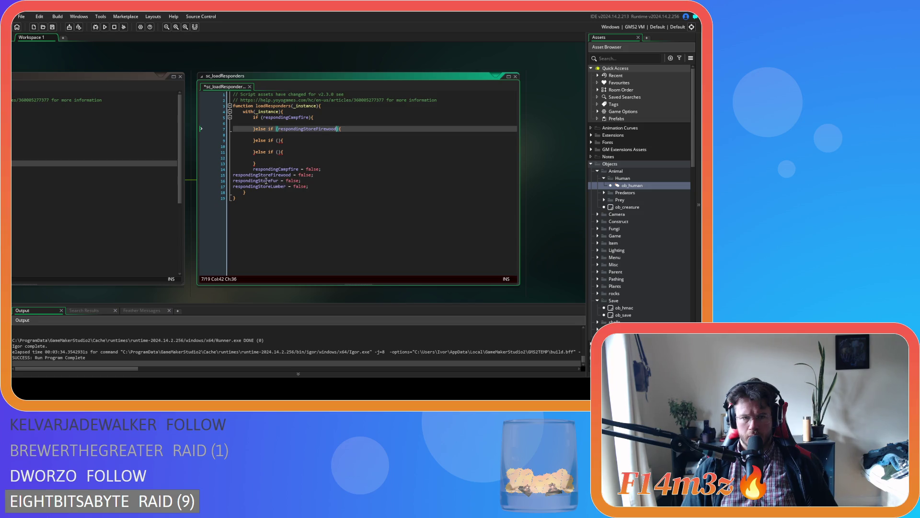
Step: Indent the pasted responding flag reset lines to match the with block
{"action": "left_click", "coordinate": [233, 175]}
{"action": "key", "text": "Tab"}
{"action": "key", "text": "Tab"}
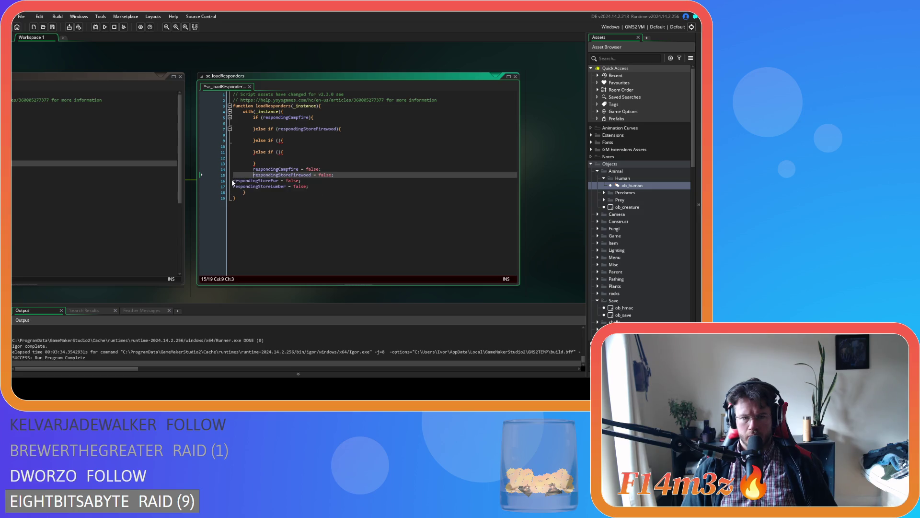
{"action": "left_click", "coordinate": [233, 180]}
{"action": "key", "text": "Tab"}
{"action": "key", "text": "Tab"}
{"action": "left_click", "coordinate": [234, 187]}
{"action": "key", "text": "Tab"}
{"action": "key", "text": "Tab"}
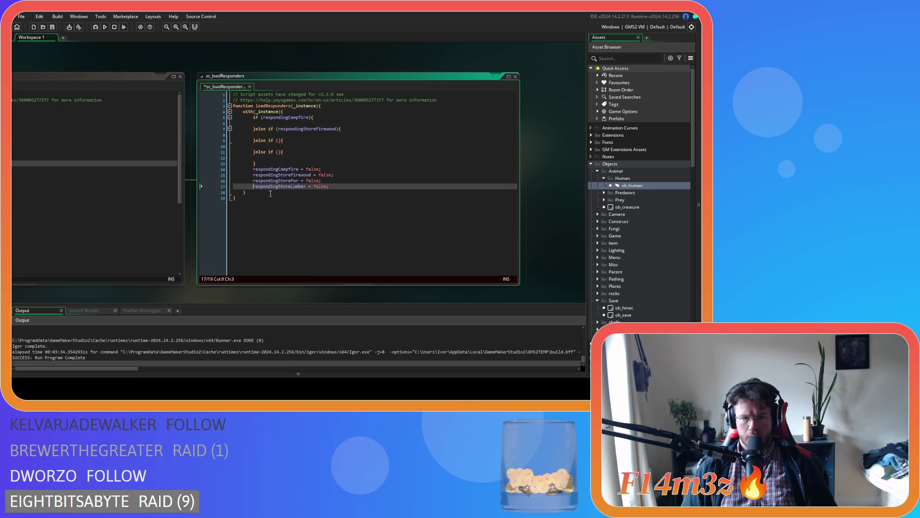
Step: Fill the empty else-if conditions with respondingStoreFur and respondingStoreLumber
{"action": "double_click", "coordinate": [283, 182]}
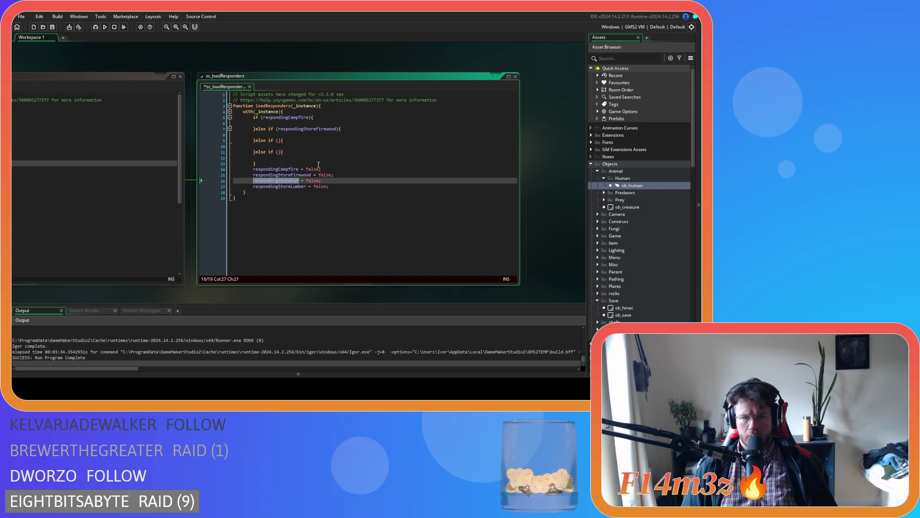
{"action": "left_click", "coordinate": [278, 140]}
{"action": "key", "text": "ctrl+v"}
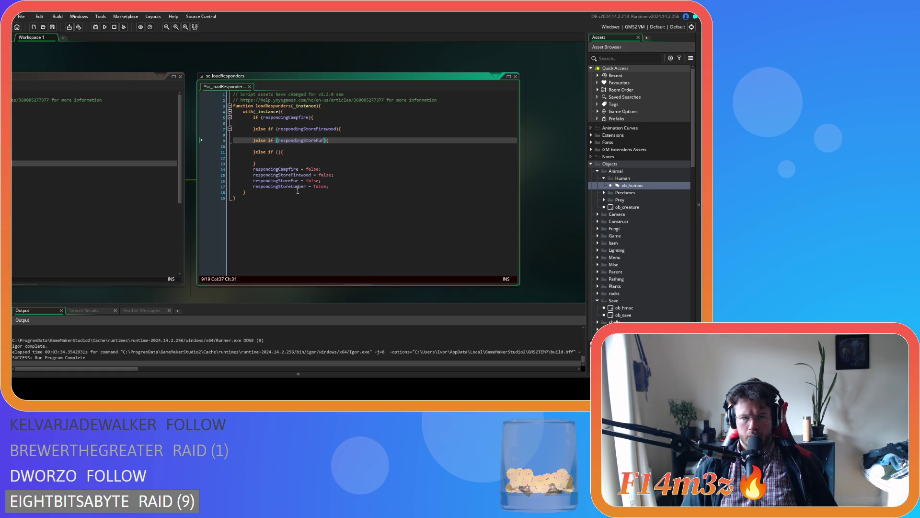
{"action": "double_click", "coordinate": [285, 186]}
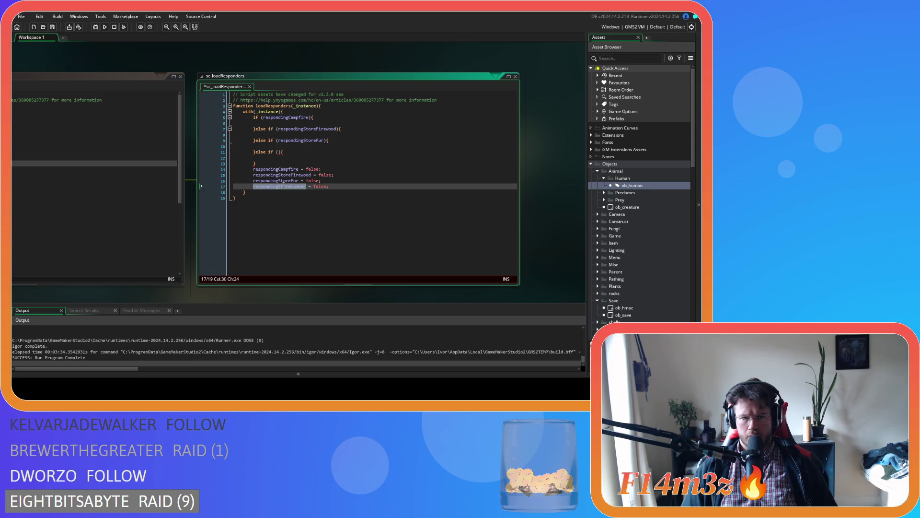
{"action": "left_click", "coordinate": [278, 151]}
{"action": "key", "text": "ctrl+v"}
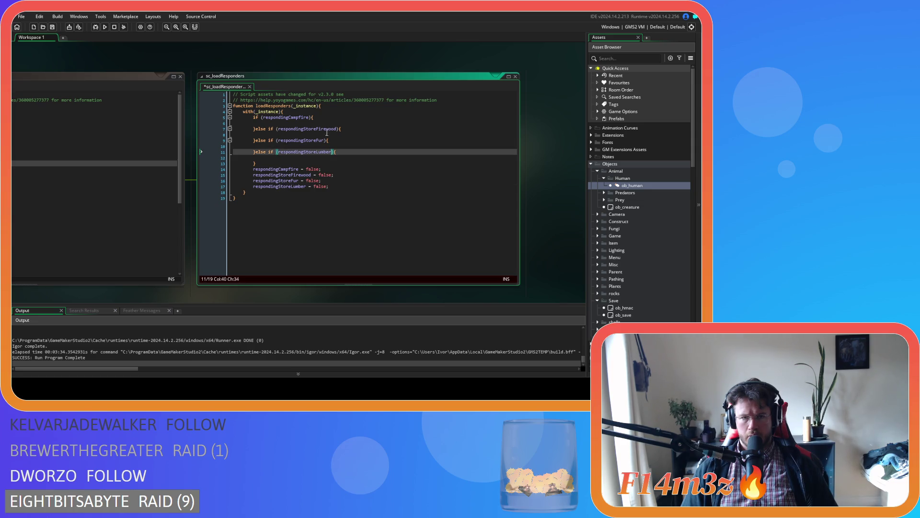
Step: Check the four if/else-if conditions and the closing brace after the branches
{"action": "left_click", "coordinate": [296, 117]}
{"action": "left_click", "coordinate": [302, 129]}
{"action": "left_click", "coordinate": [307, 140]}
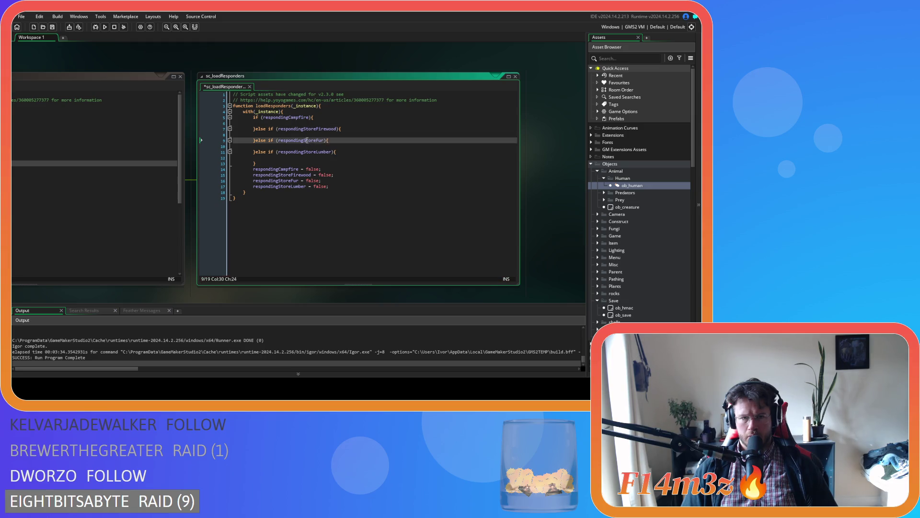
{"action": "left_click", "coordinate": [315, 152]}
{"action": "left_click", "coordinate": [270, 162]}
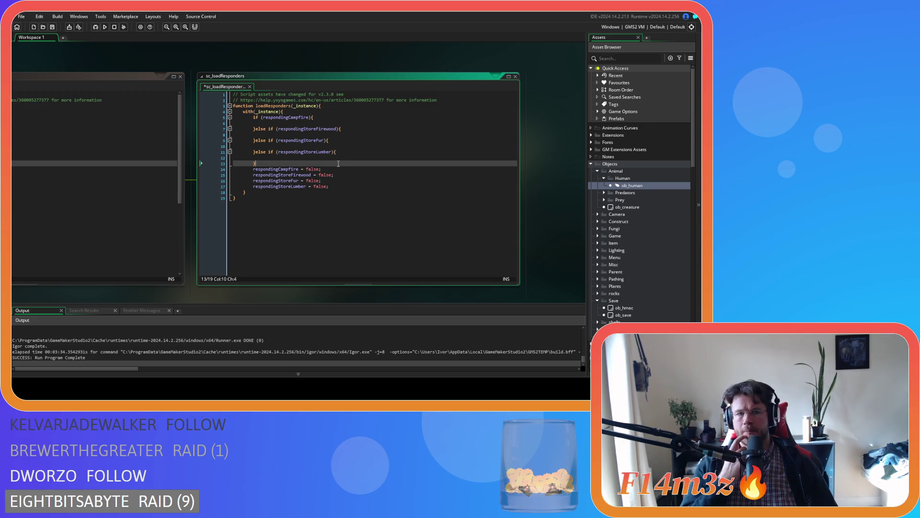
Step: Append ==true to the respondingCampfire, respondingStoreFirewood, respondingStoreFur and respondingStoreLumber conditions
{"action": "left_click", "coordinate": [309, 118]}
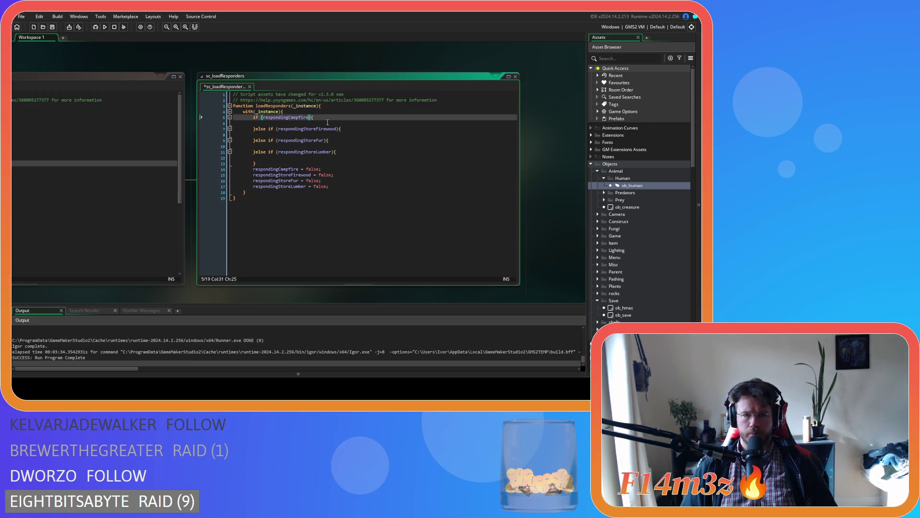
{"action": "type", "text": "==true"}
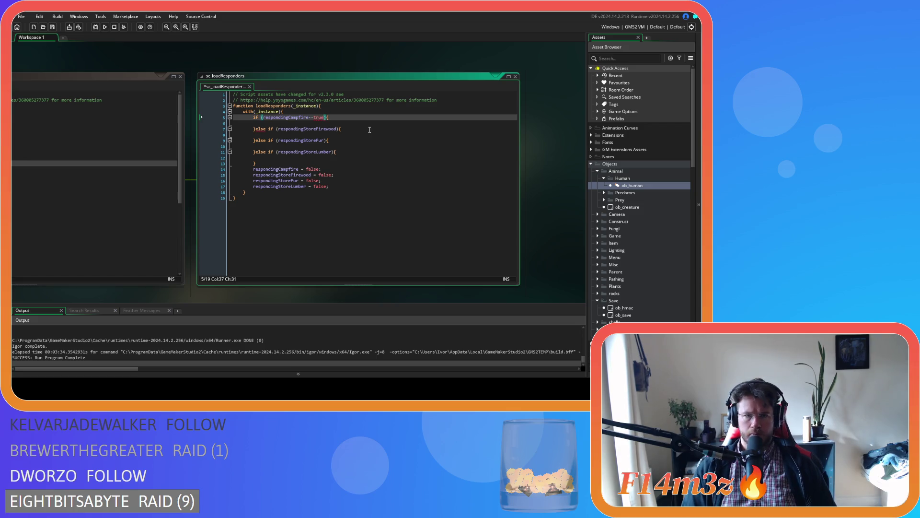
{"action": "key", "text": "BackSpace"}
{"action": "key", "text": "BackSpace"}
{"action": "key", "text": "BackSpace"}
{"action": "type", "text": "=t"}
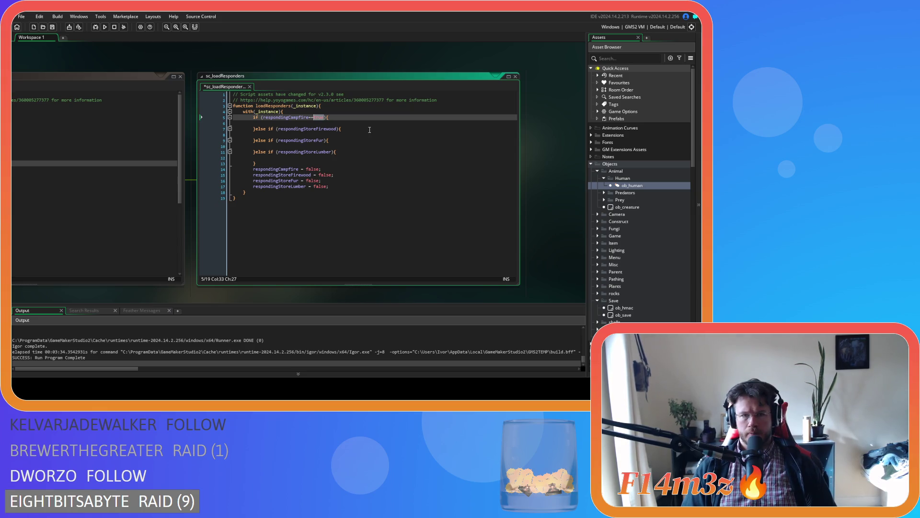
{"action": "key", "text": "shift+Left"}
{"action": "key", "text": "shift+Left"}
{"action": "key", "text": "shift+Left"}
{"action": "key", "text": "ctrl+c"}
{"action": "left_click", "coordinate": [337, 129]}
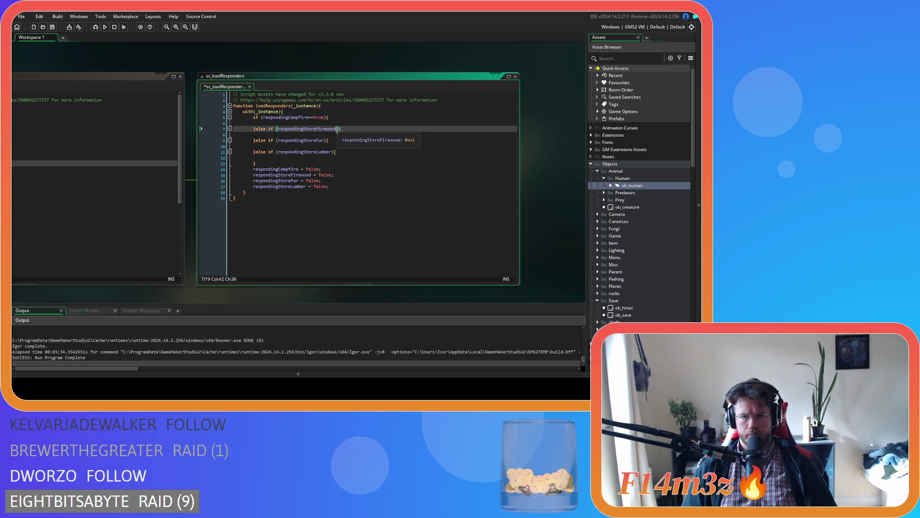
{"action": "key", "text": "ctrl+v"}
{"action": "left_click", "coordinate": [323, 141]}
{"action": "key", "text": "ctrl+v"}
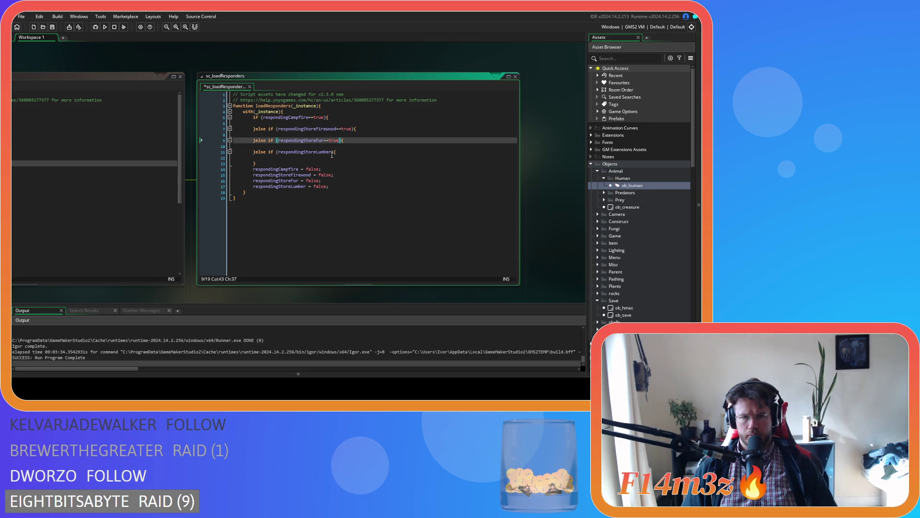
{"action": "left_click", "coordinate": [332, 152]}
{"action": "key", "text": "ctrl+v"}
Step: Delete the trailing respondingCampfire = false reset line
{"action": "left_click", "coordinate": [344, 187]}
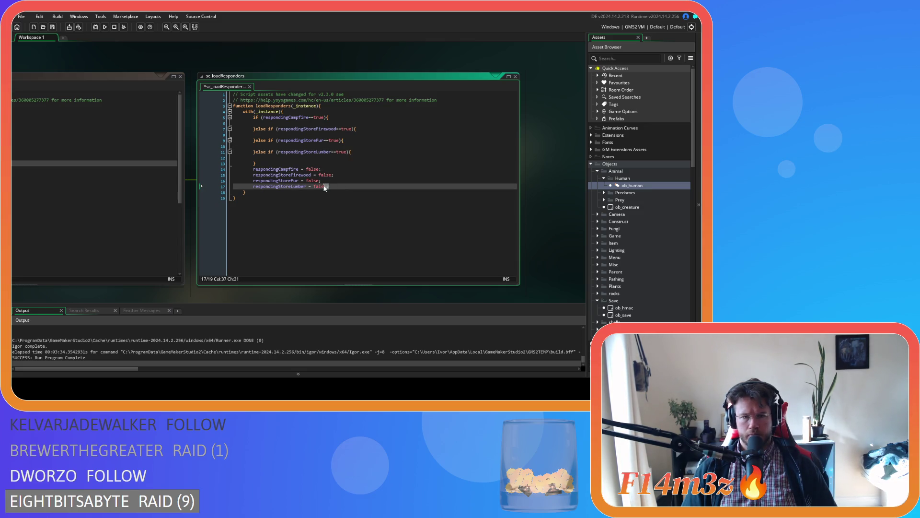
{"action": "left_click_drag", "start_coordinate": [322, 170], "coordinate": [206, 170]}
{"action": "key", "text": "Delete"}
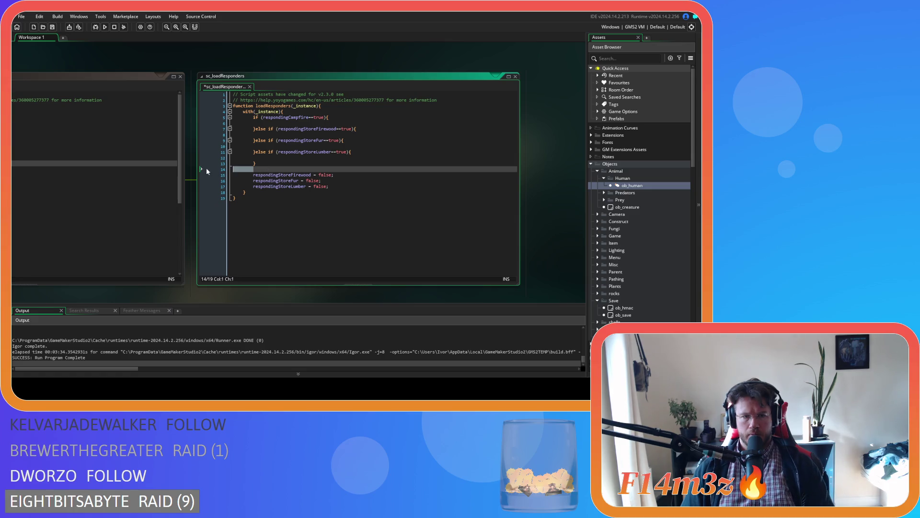
Step: Paste the respondingCampfire = false reset inside the campfire if branch
{"action": "key", "text": "BackSpace"}
{"action": "left_click", "coordinate": [355, 118]}
{"action": "key", "text": "Return"}
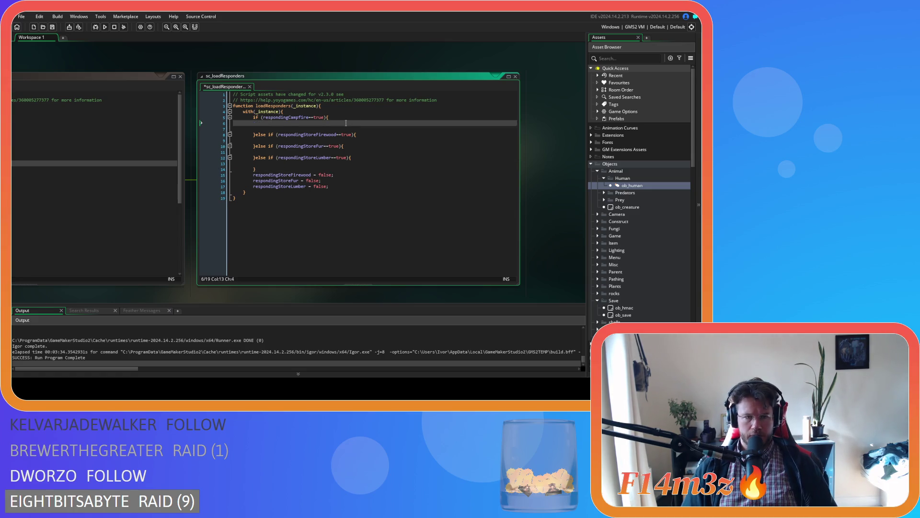
{"action": "key", "text": "Delete"}
{"action": "key", "text": "ctrl+v"}
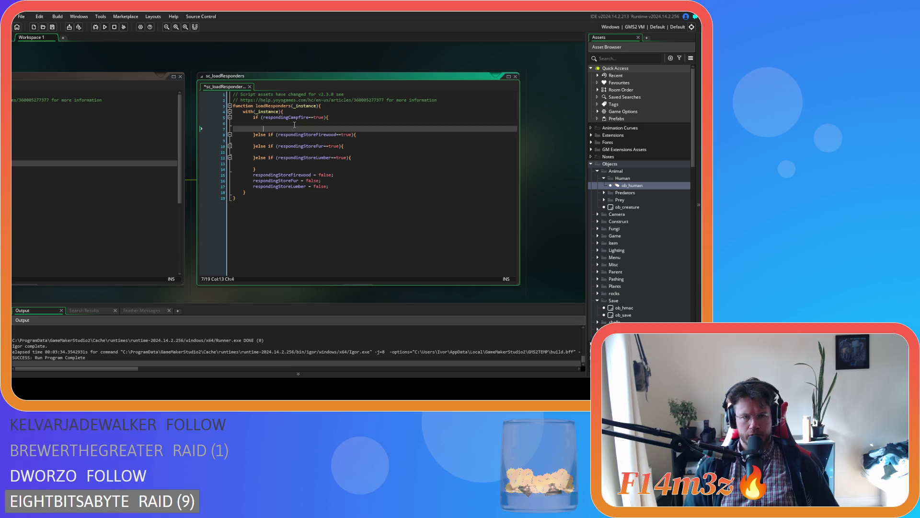
Step: Move the respondingStoreFirewood = false reset into the firewood branch
{"action": "left_click_drag", "start_coordinate": [334, 175], "coordinate": [251, 176]}
{"action": "key", "text": "ctrl+x"}
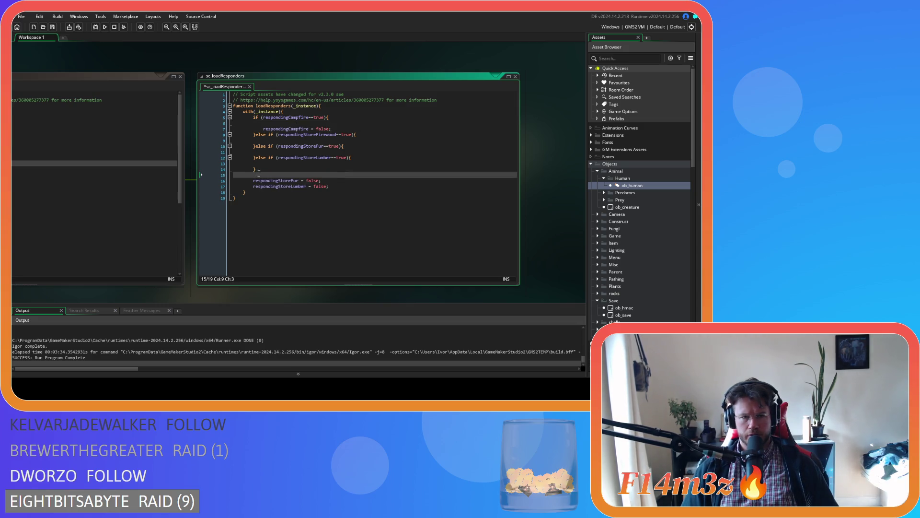
{"action": "key", "text": "BackSpace"}
{"action": "key", "text": "BackSpace"}
{"action": "key", "text": "BackSpace"}
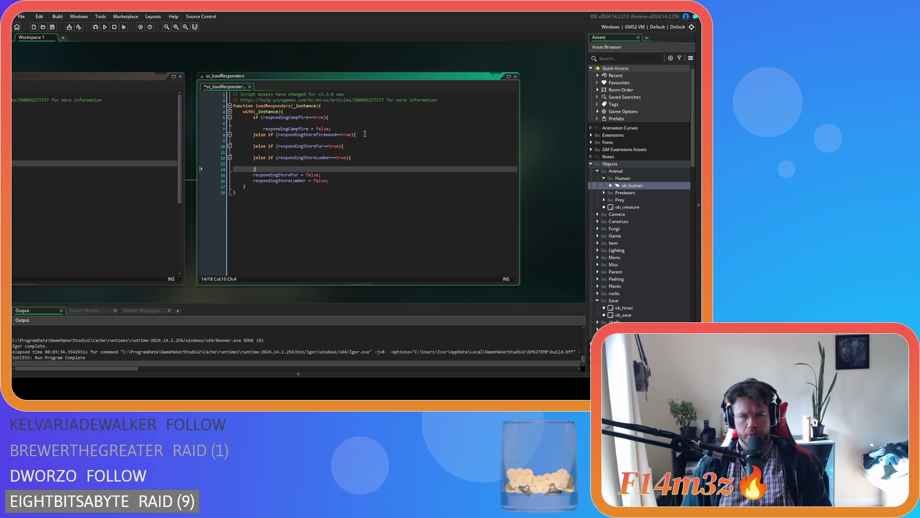
{"action": "left_click", "coordinate": [363, 139]}
{"action": "key", "text": "Return"}
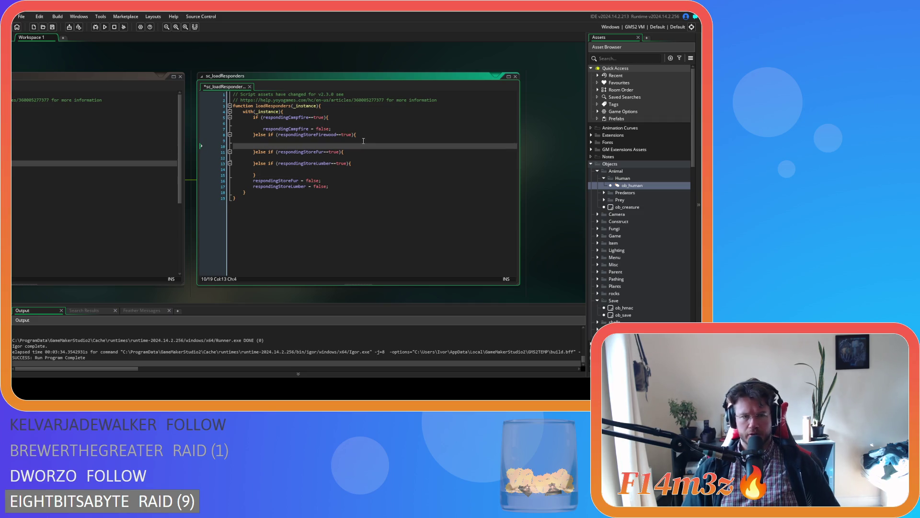
{"action": "key", "text": "ctrl+v"}
Step: Move the respondingStoreFur = false reset into the fur branch
{"action": "left_click_drag", "start_coordinate": [321, 181], "coordinate": [256, 184]}
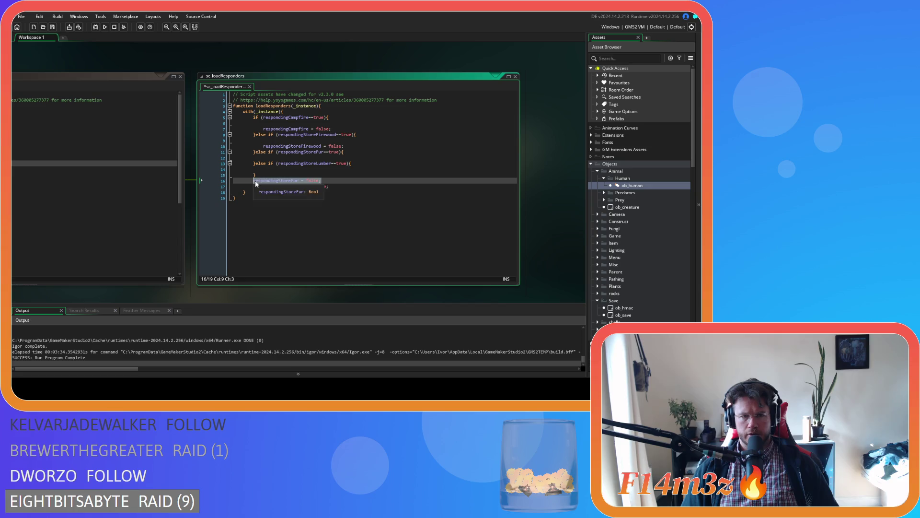
{"action": "key", "text": "ctrl+x"}
{"action": "key", "text": "BackSpace"}
{"action": "key", "text": "BackSpace"}
{"action": "key", "text": "BackSpace"}
{"action": "left_click", "coordinate": [356, 157]}
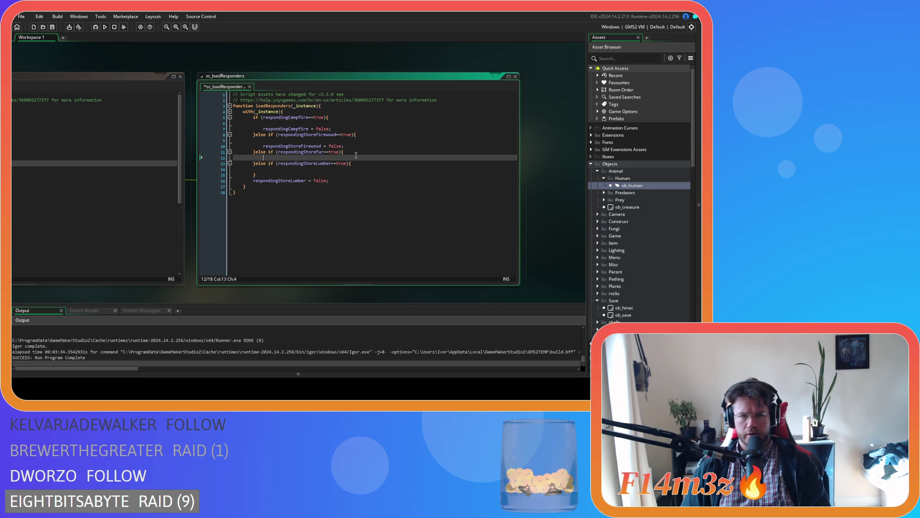
{"action": "key", "text": "Return"}
{"action": "key", "text": "ctrl+v"}
Step: Move the respondingStoreLumber = false reset into the lumber branch and save the script
{"action": "left_click_drag", "start_coordinate": [329, 187], "coordinate": [202, 187]}
{"action": "key", "text": "ctrl+x"}
{"action": "key", "text": "BackSpace"}
{"action": "key", "text": "BackSpace"}
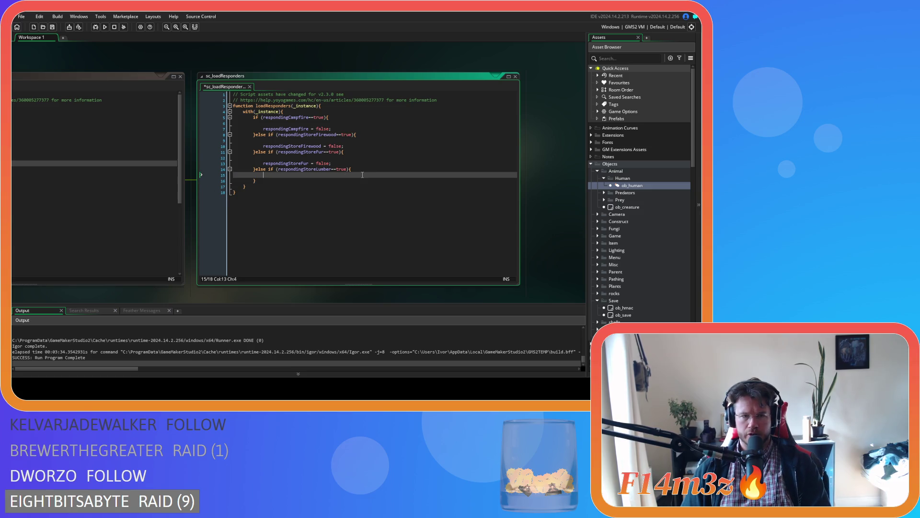
{"action": "left_click", "coordinate": [363, 175]}
{"action": "key", "text": "Return"}
{"action": "key", "text": "ctrl+v"}
{"action": "key", "text": "ctrl+s"}
{"action": "left_click", "coordinate": [277, 126]}
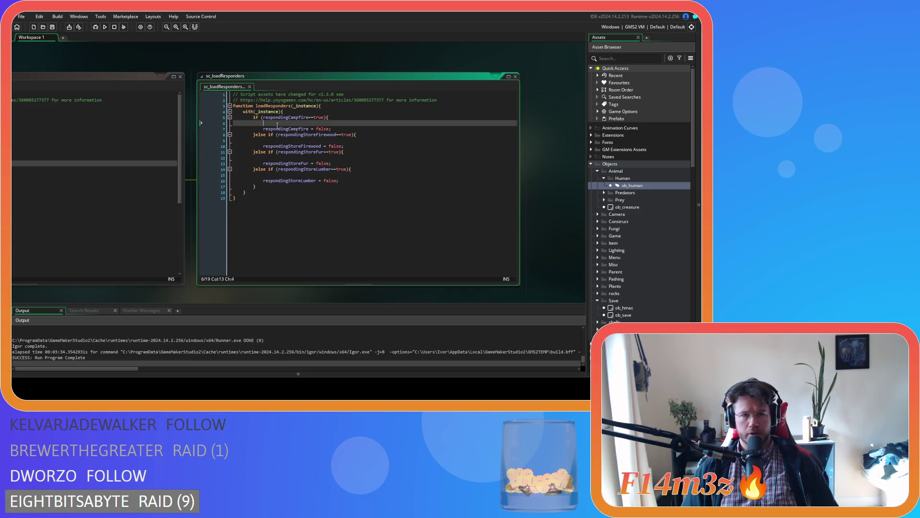
Step: Try the global.respondingCampfire autocomplete in the campfire branch, then undo it
{"action": "type", "text": "global."}
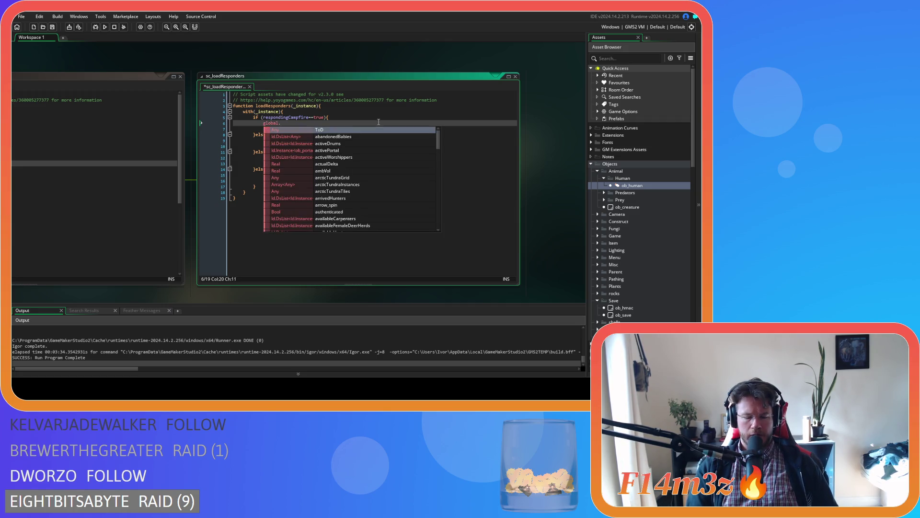
{"action": "type", "text": "respo"}
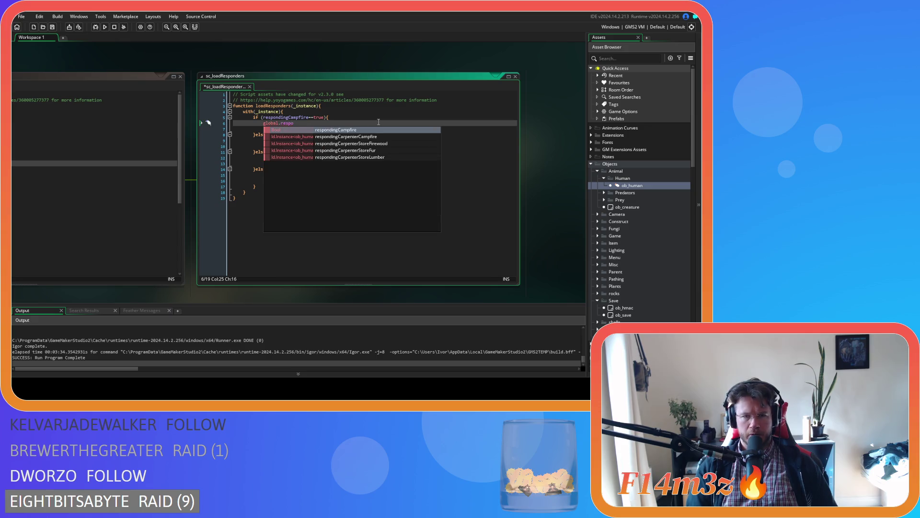
{"action": "key", "text": "Down"}
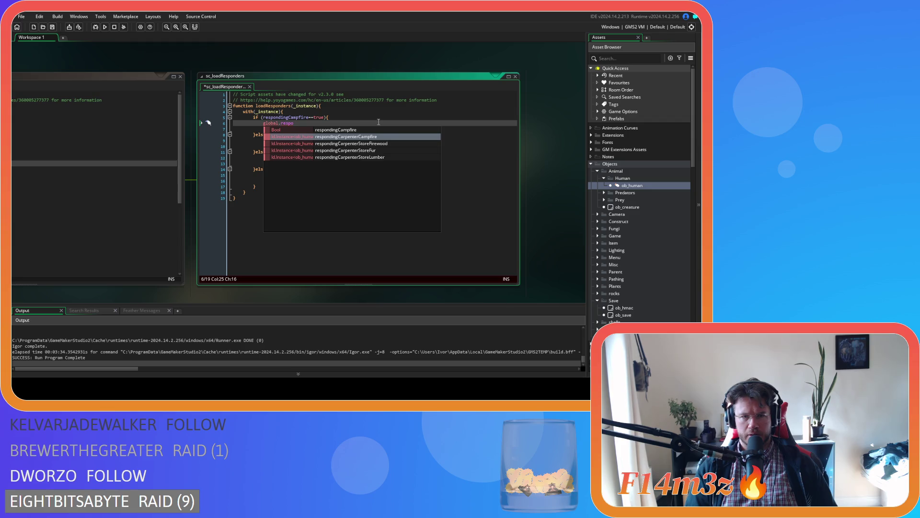
{"action": "key", "text": "Up"}
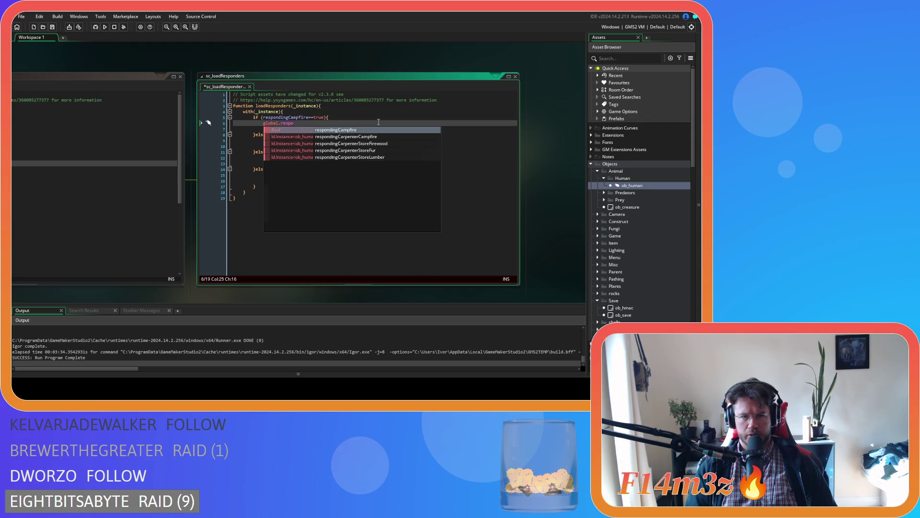
{"action": "key", "text": "Return"}
{"action": "key", "text": "ctrl+z"}
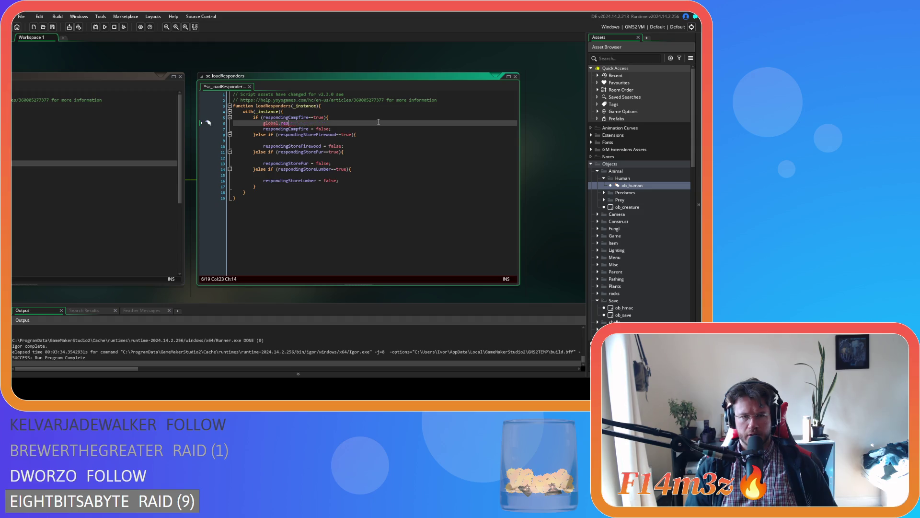
{"action": "key", "text": "ctrl+z"}
{"action": "key", "text": "ctrl+y"}
{"action": "key", "text": "ctrl+y"}
{"action": "key", "text": "ctrl+y"}
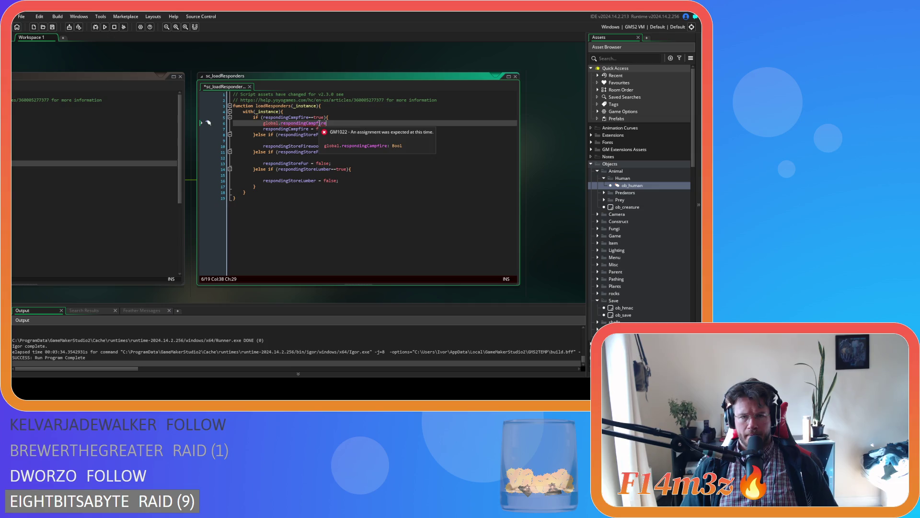
{"action": "key", "text": "ctrl+z"}
{"action": "key", "text": "ctrl+z"}
{"action": "key", "text": "ctrl+z"}
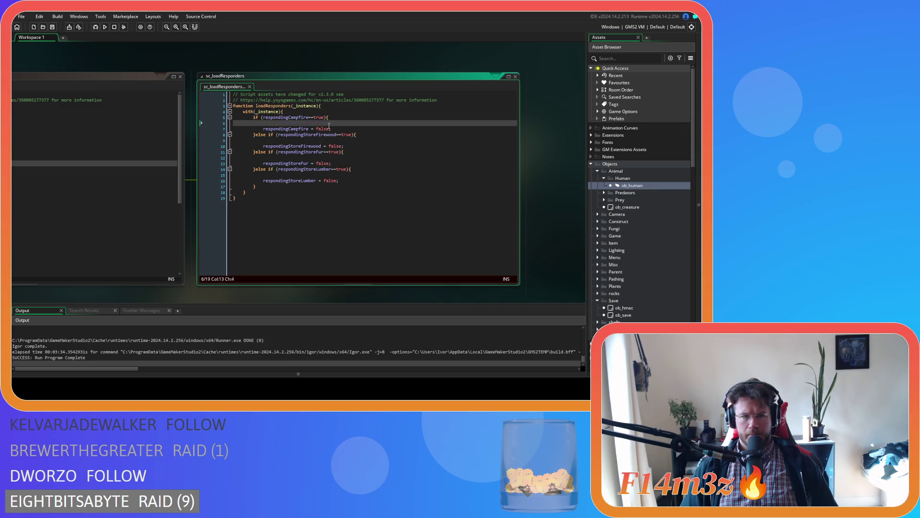
Step: Add global.respondingCarpenterCampfire = id; to the campfire branch
{"action": "type", "text": "global.respon"}
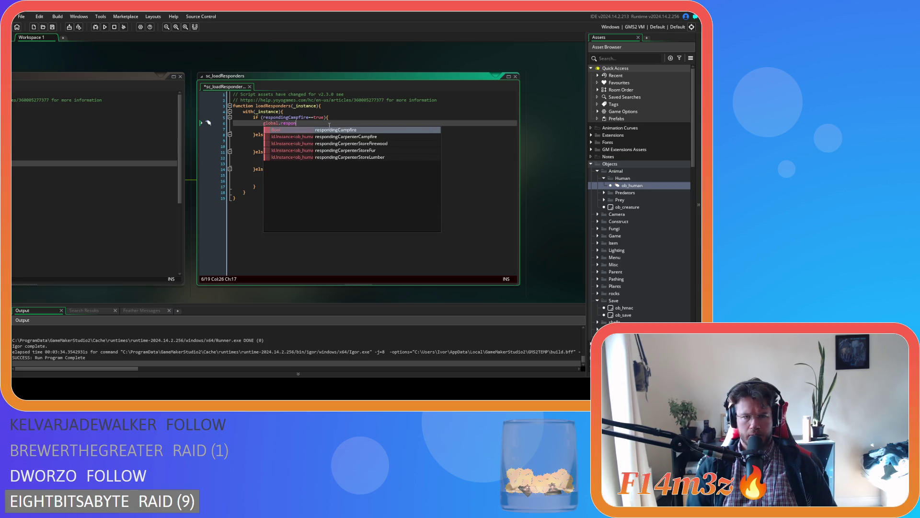
{"action": "key", "text": "Down"}
{"action": "key", "text": "Return"}
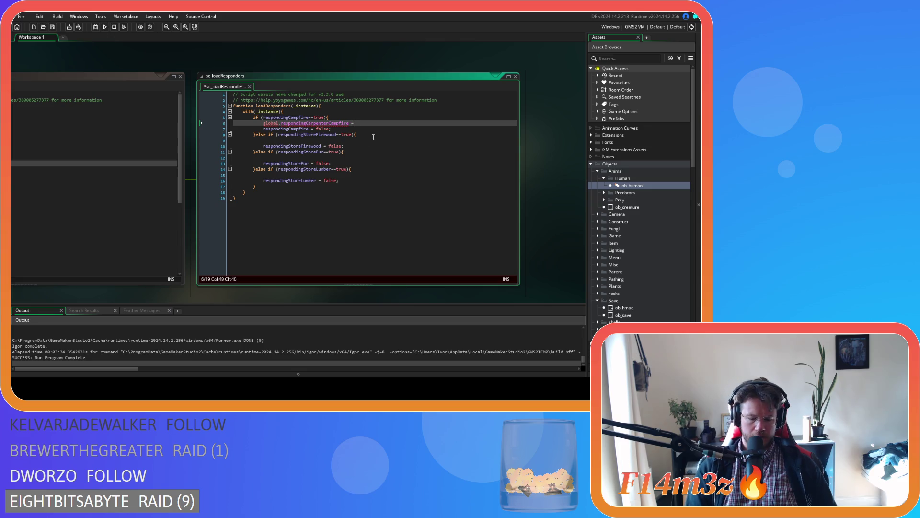
{"action": "type", "text": "= id"}
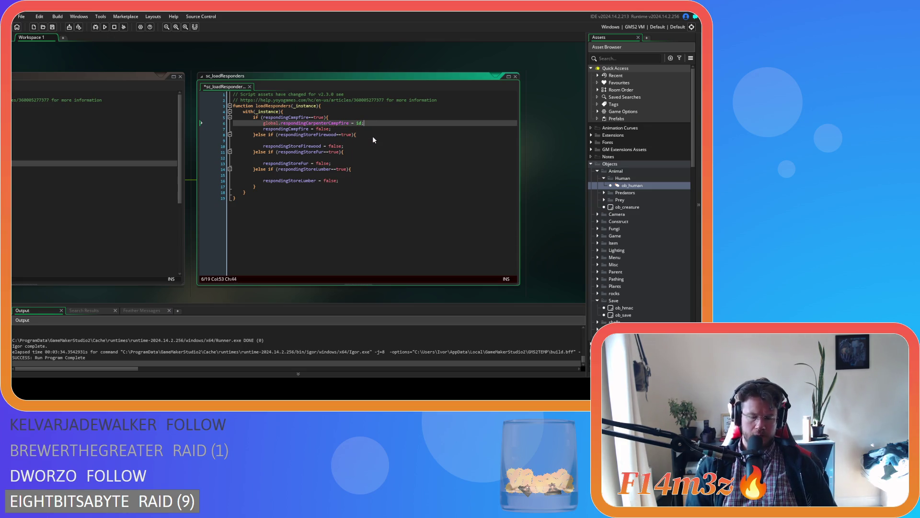
{"action": "type", "text": ";"}
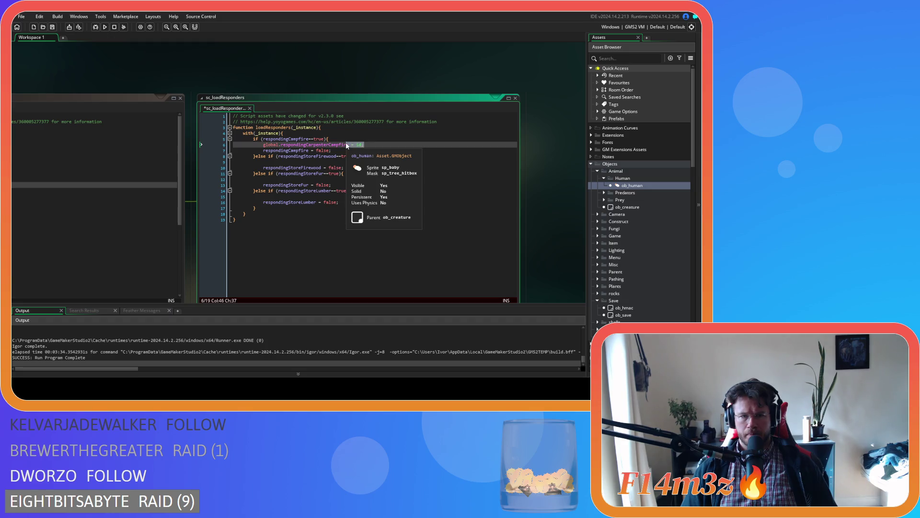
Step: Copy the campfire line and complete the respondingCarpenterStoreFirewood name for the firewood branch
{"action": "left_click_drag", "start_coordinate": [370, 145], "coordinate": [263, 145]}
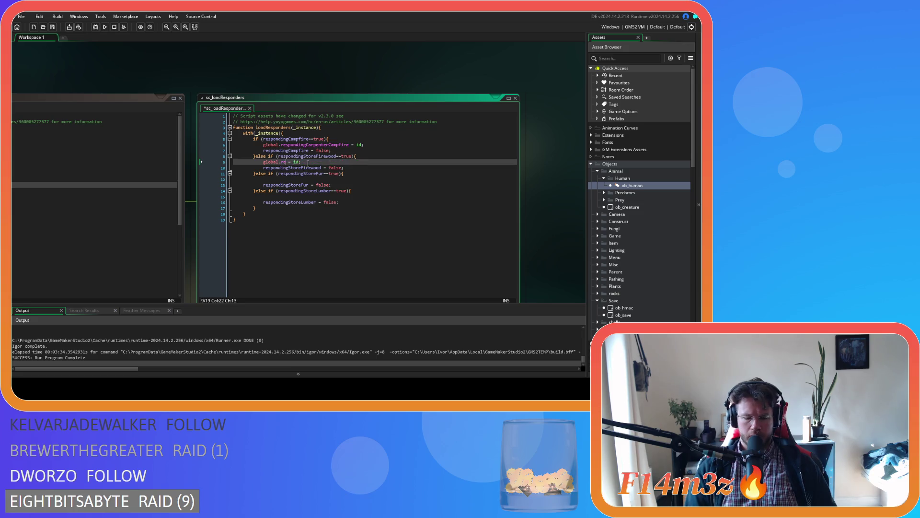
{"action": "type", "text": "sponding"}
{"action": "type", "text": "St"}
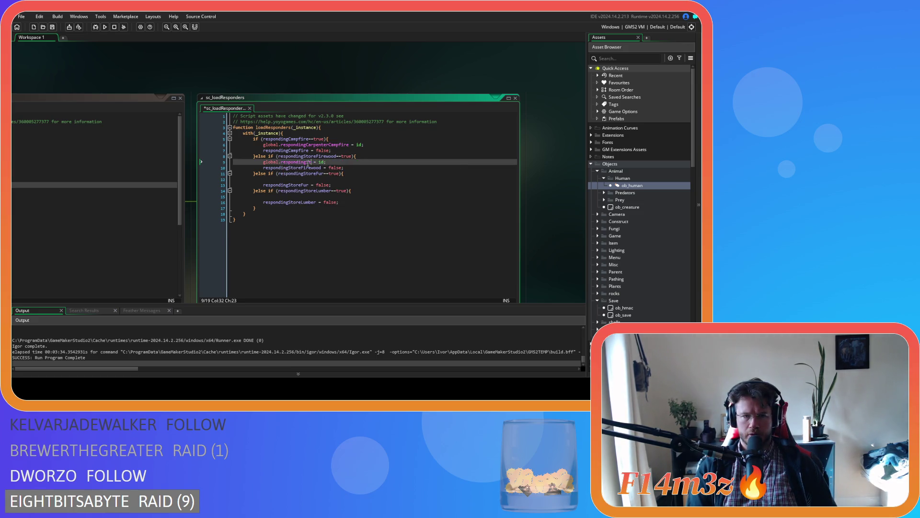
{"action": "key", "text": "ctrl+space"}
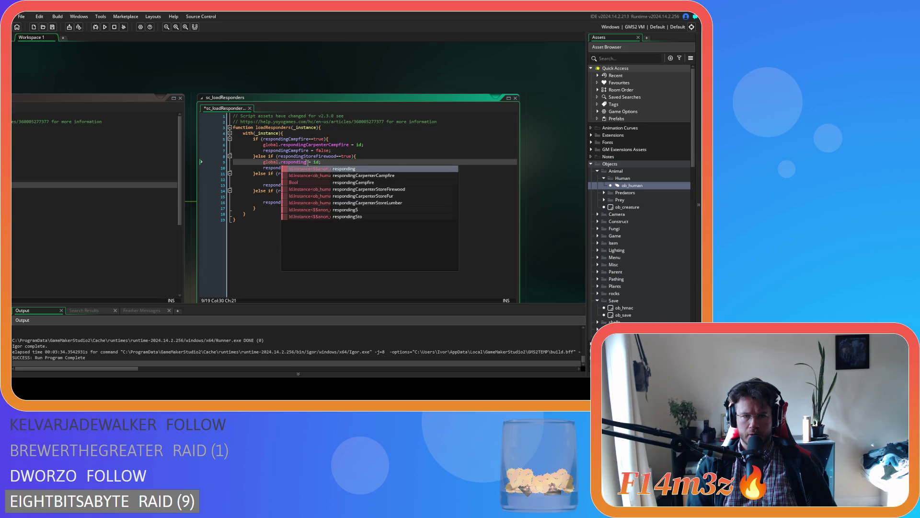
{"action": "key", "text": "Down"}
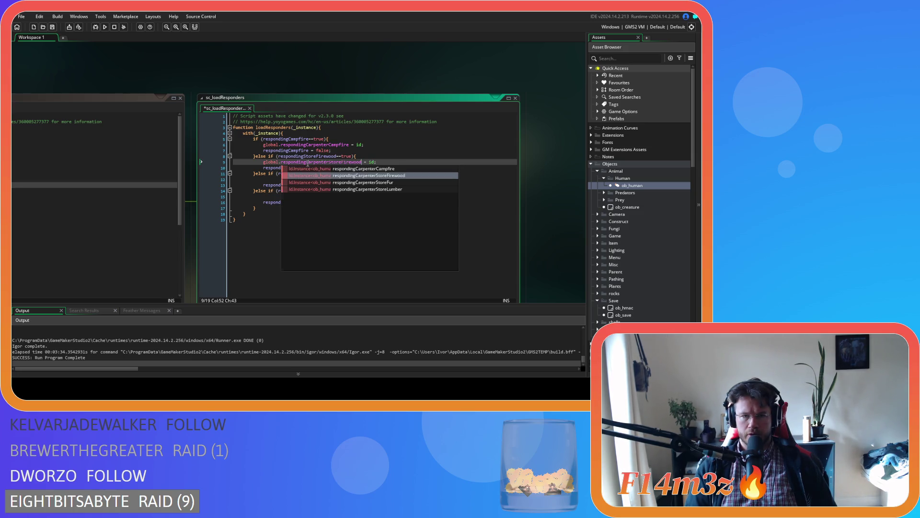
{"action": "key", "text": "Return"}
Step: Paste the assignment on line 12 and change it to global.respondingCarpenterStoreFur
{"action": "left_click", "coordinate": [335, 180]}
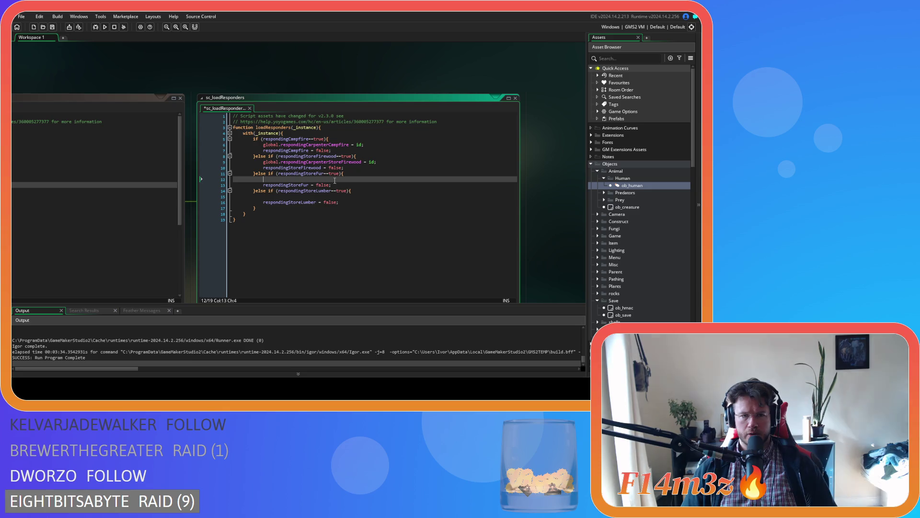
{"action": "key", "text": "ctrl+v"}
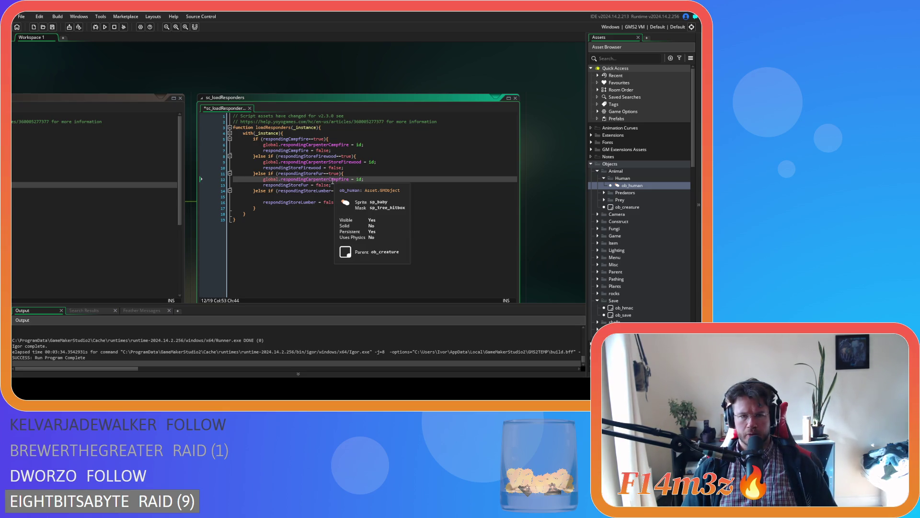
{"action": "left_click", "coordinate": [330, 180]}
{"action": "left_click_drag", "start_coordinate": [344, 184], "coordinate": [349, 181]}
{"action": "type", "text": "F"}
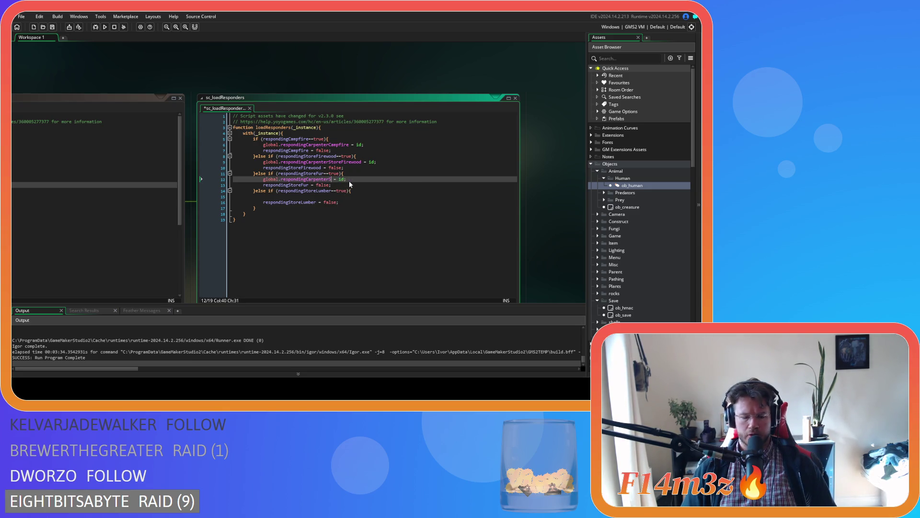
{"action": "type", "text": "St"}
{"action": "key", "text": "Return"}
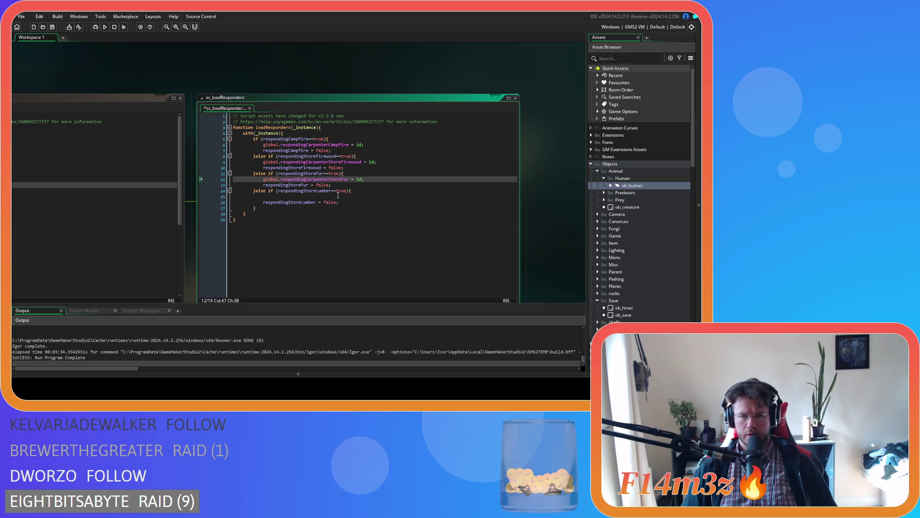
Step: Rename the line 15 variable from Campfire to global.respondingCarpenterStoreLumber
{"action": "left_click", "coordinate": [334, 197]}
{"action": "mouse_move", "coordinate": [329, 197]}
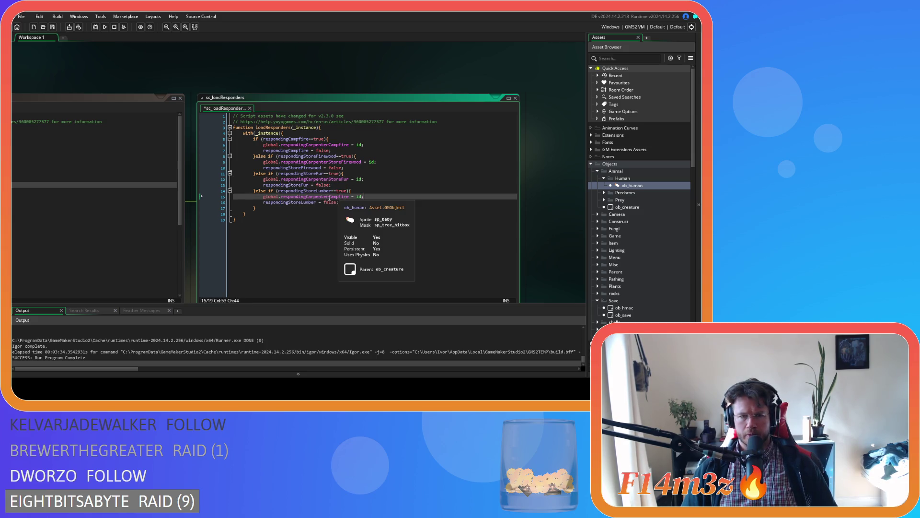
{"action": "left_click", "coordinate": [349, 197]}
{"action": "key", "text": "BackSpace"}
{"action": "key", "text": "BackSpace"}
{"action": "key", "text": "BackSpace"}
{"action": "type", "text": "Store"}
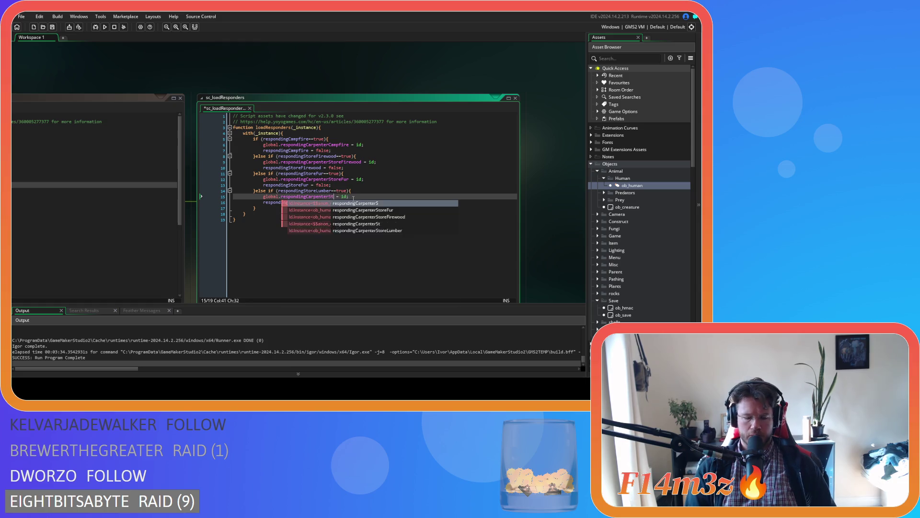
{"action": "type", "text": "Lumber"}
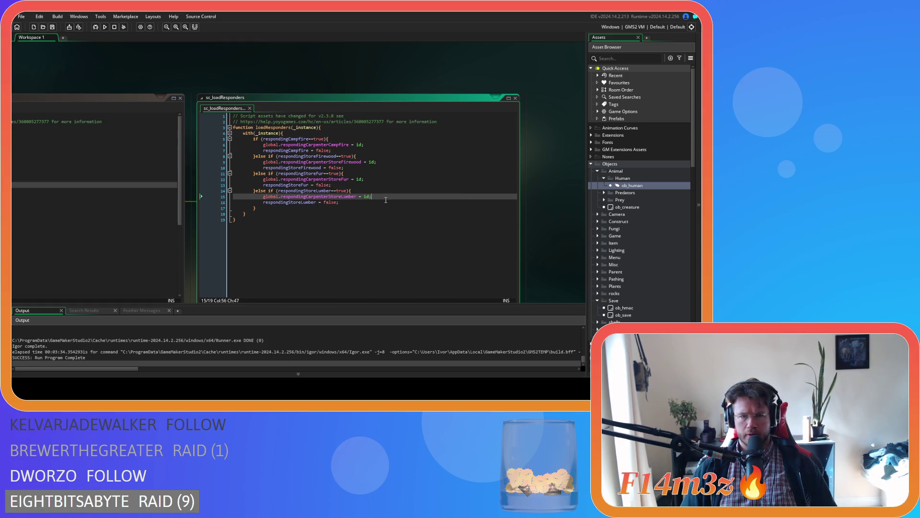
{"action": "left_click", "coordinate": [379, 209]}
{"action": "left_click", "coordinate": [348, 139]}
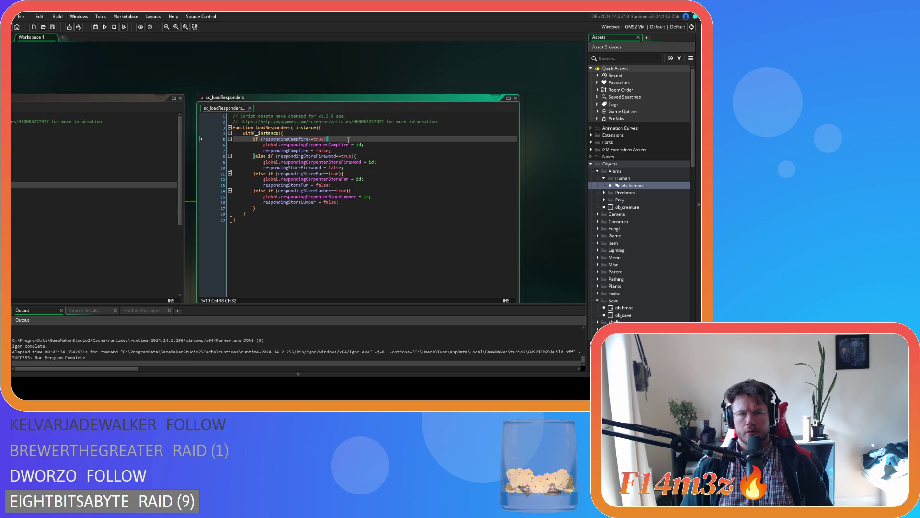
{"action": "left_click", "coordinate": [377, 146]}
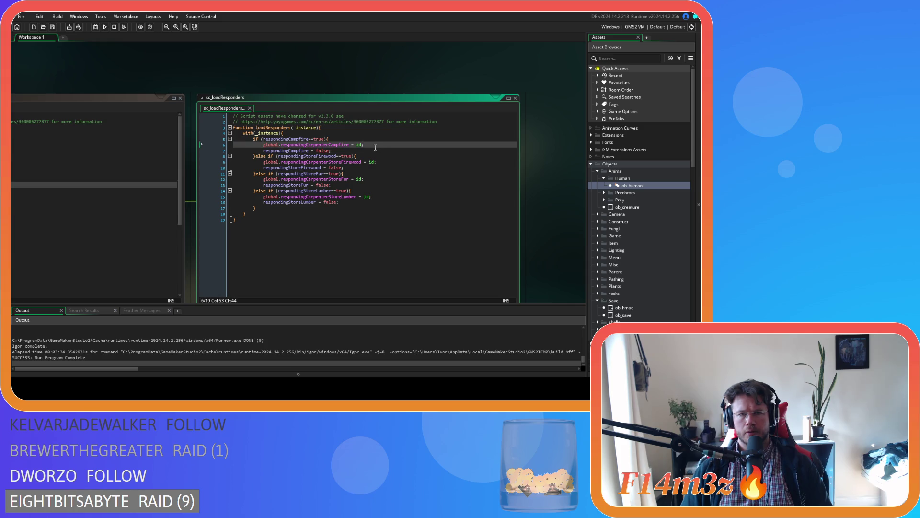
{"action": "left_click", "coordinate": [357, 149]}
{"action": "left_click", "coordinate": [369, 157]}
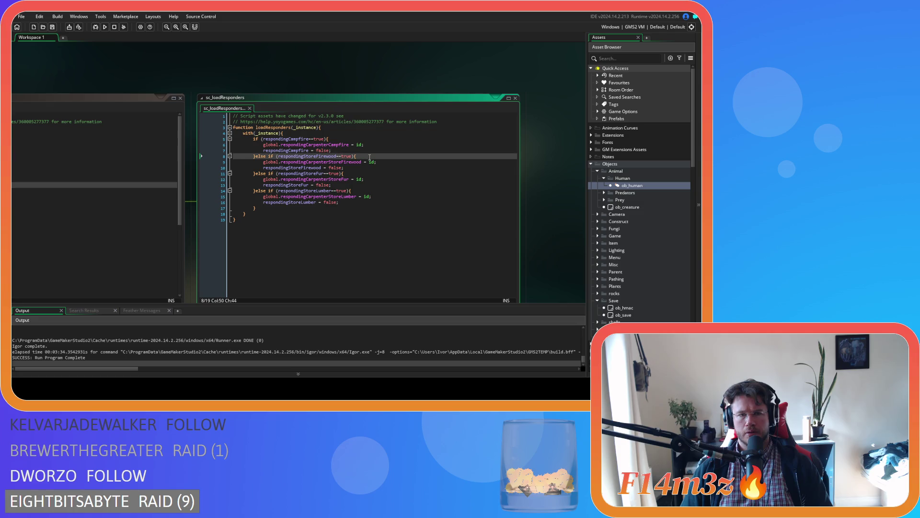
{"action": "left_click", "coordinate": [377, 162]}
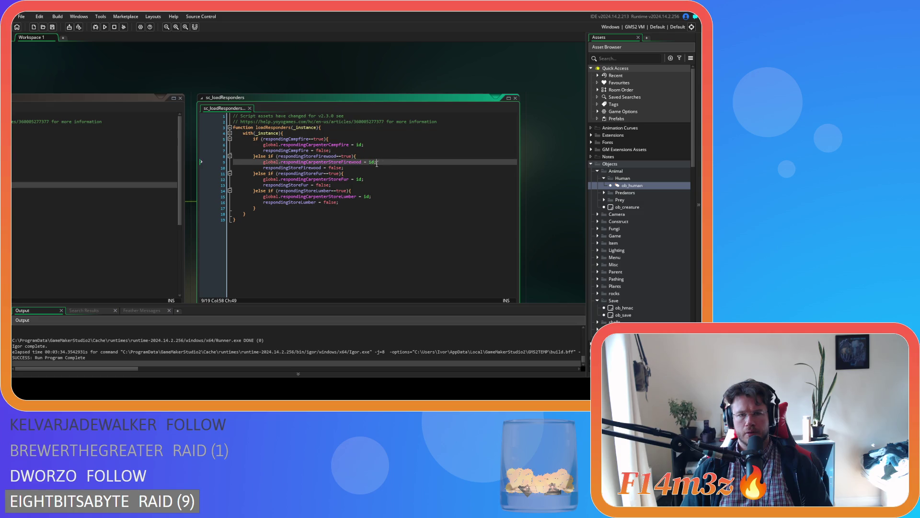
{"action": "left_click", "coordinate": [359, 170]}
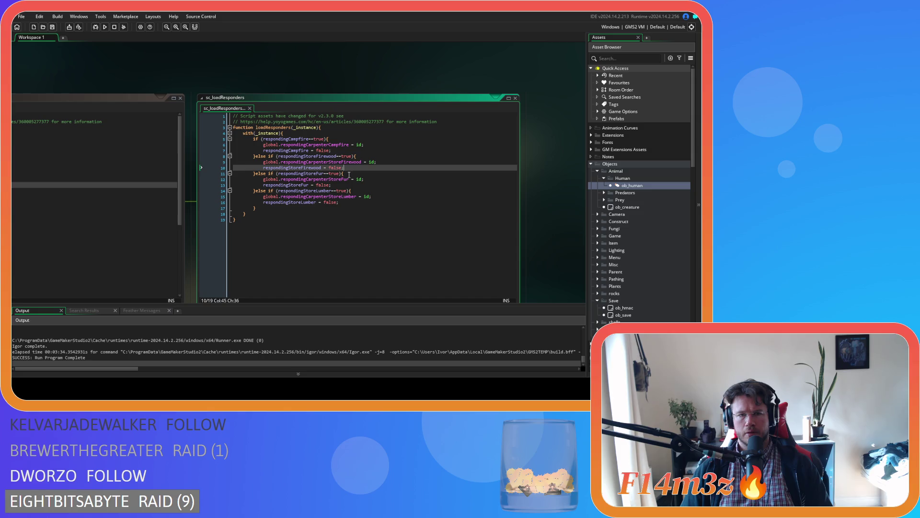
{"action": "left_click", "coordinate": [349, 175]}
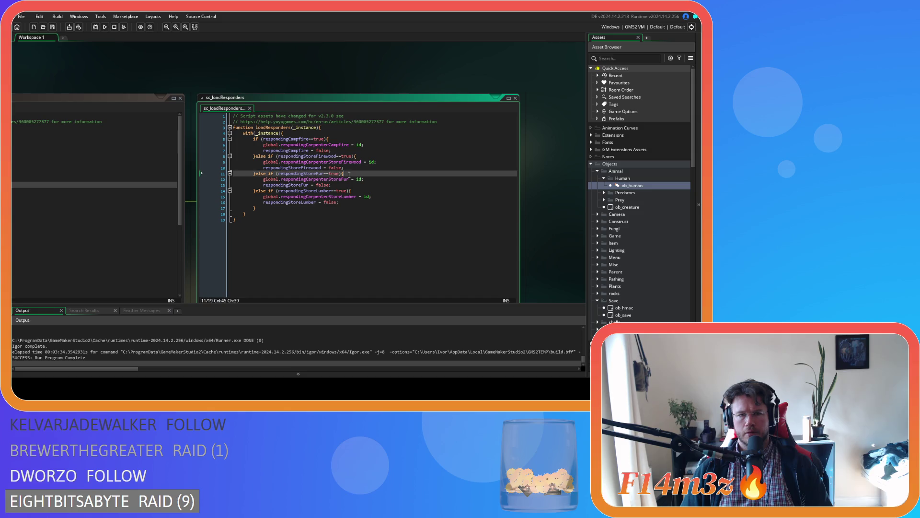
{"action": "left_click", "coordinate": [381, 178]}
{"action": "left_click", "coordinate": [358, 185]}
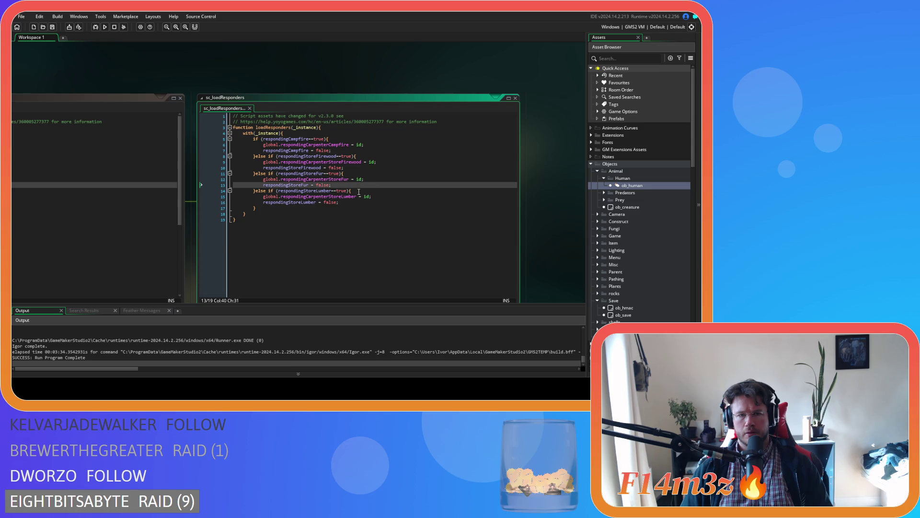
{"action": "left_click", "coordinate": [362, 191]}
{"action": "left_click", "coordinate": [388, 196]}
{"action": "left_click", "coordinate": [398, 202]}
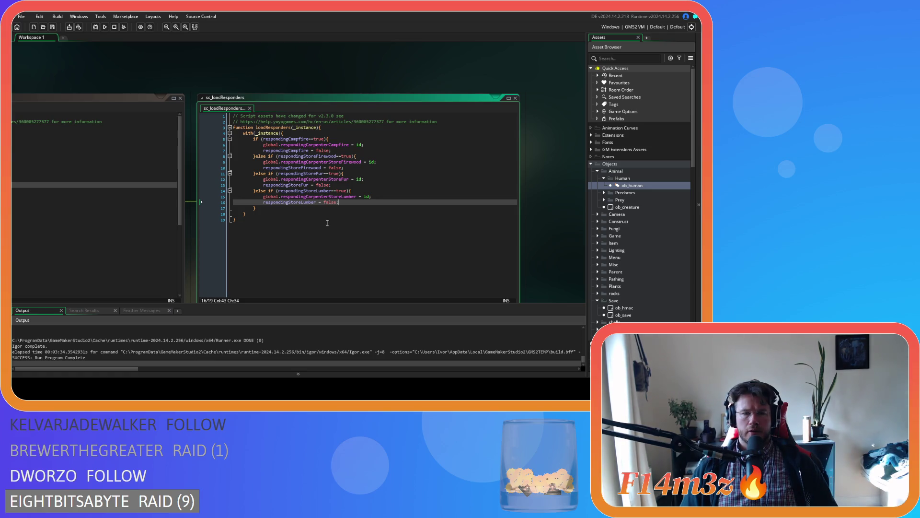
{"action": "mouse_move", "coordinate": [186, 77]}
{"action": "left_mouse_down"}
{"action": "mouse_move", "coordinate": [326, 89]}
{"action": "mouse_move", "coordinate": [338, 72]}
{"action": "left_mouse_up"}
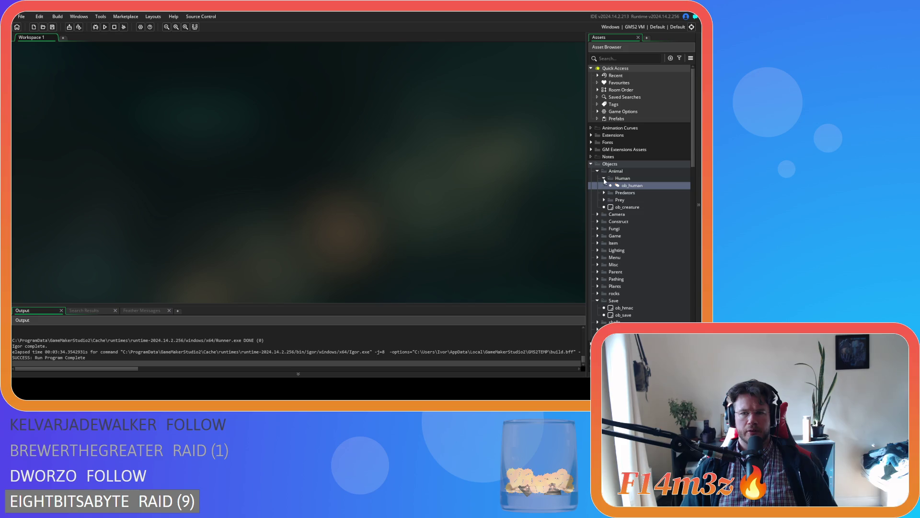
Step: Close sc_loadStates and sc_loadResponders and collapse the Animal, Save, Scripts and Objects folders
{"action": "left_click", "coordinate": [604, 178]}
{"action": "left_click", "coordinate": [597, 171]}
{"action": "left_click", "coordinate": [597, 264]}
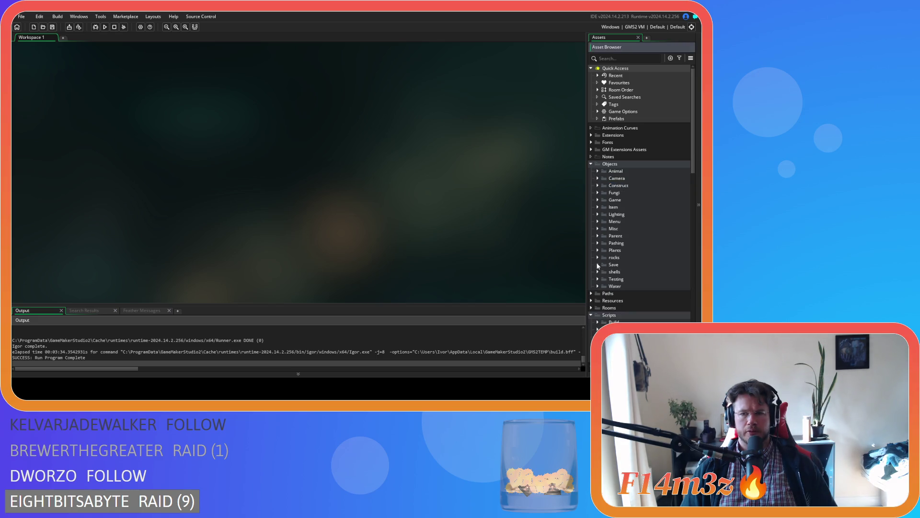
{"action": "left_click", "coordinate": [591, 315]}
{"action": "scroll", "coordinate": [591, 257], "scroll_direction": "down", "scroll_amount": 1}
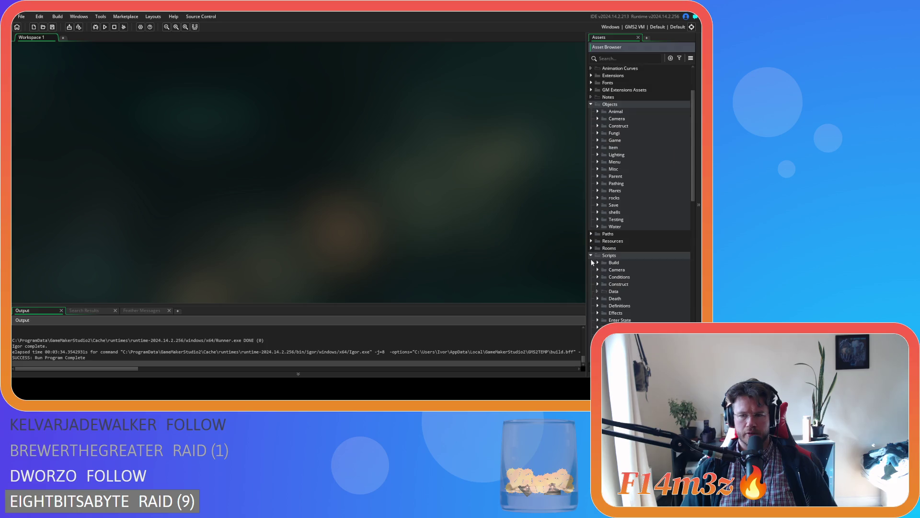
{"action": "left_click", "coordinate": [592, 151]}
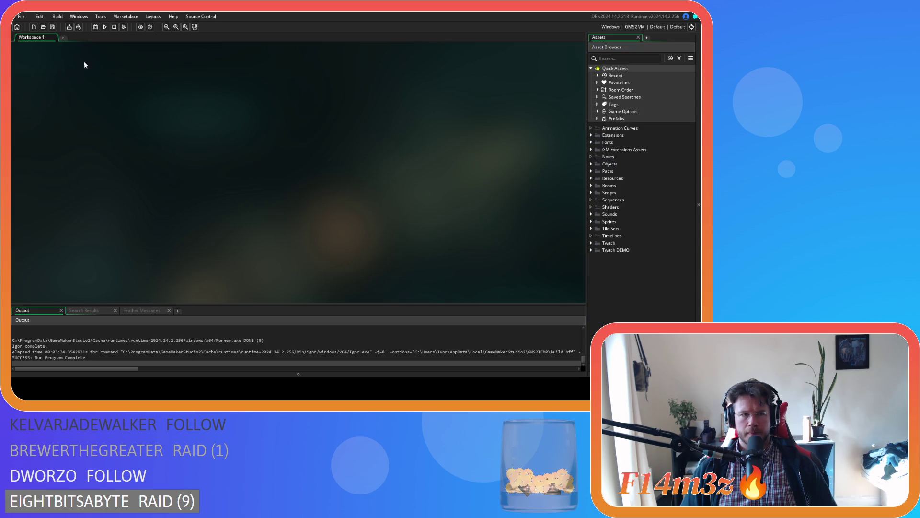
Step: Run the project with F5 to compile and launch Entheogen
{"action": "key", "text": "F5"}
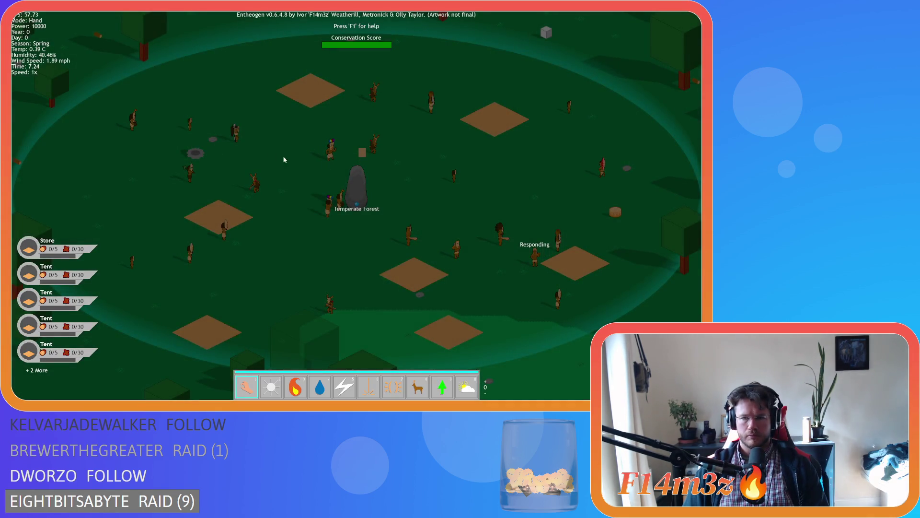
Step: Quicksave and quickload, pan toward the forest, then open and close the tribe overview
{"action": "key", "text": "F5"}
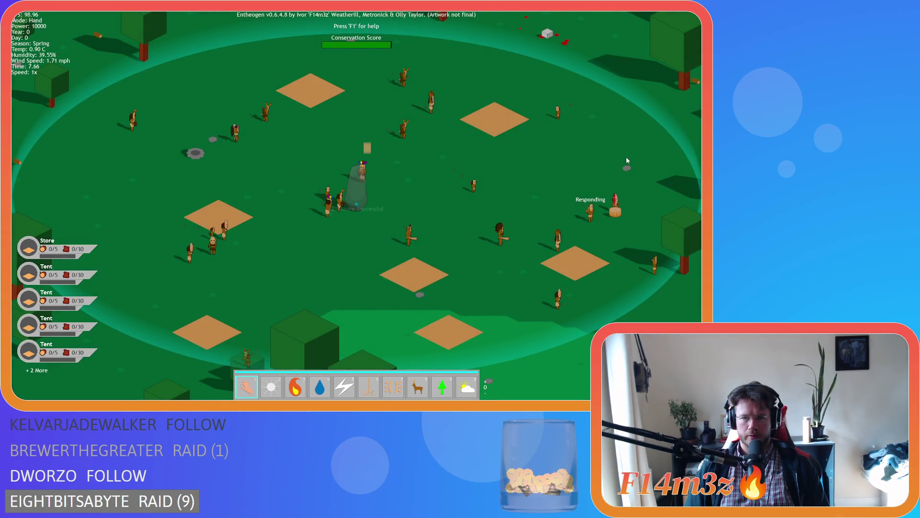
{"action": "key", "text": "F9"}
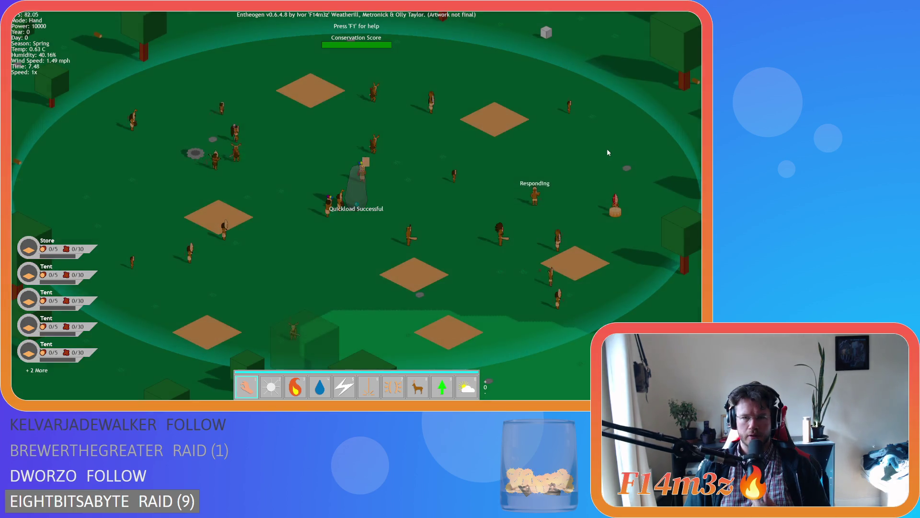
{"action": "left_click_drag", "start_coordinate": [556, 184], "coordinate": [321, 273]}
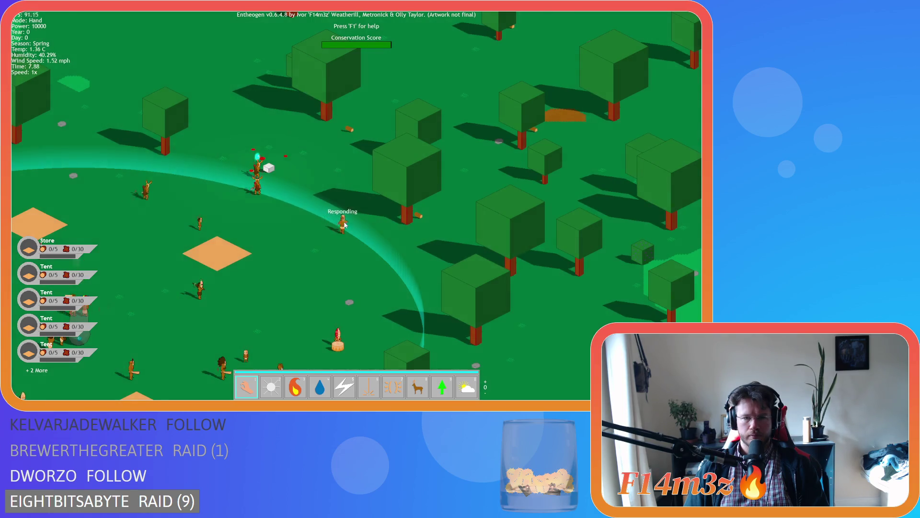
{"action": "left_click", "coordinate": [344, 224]}
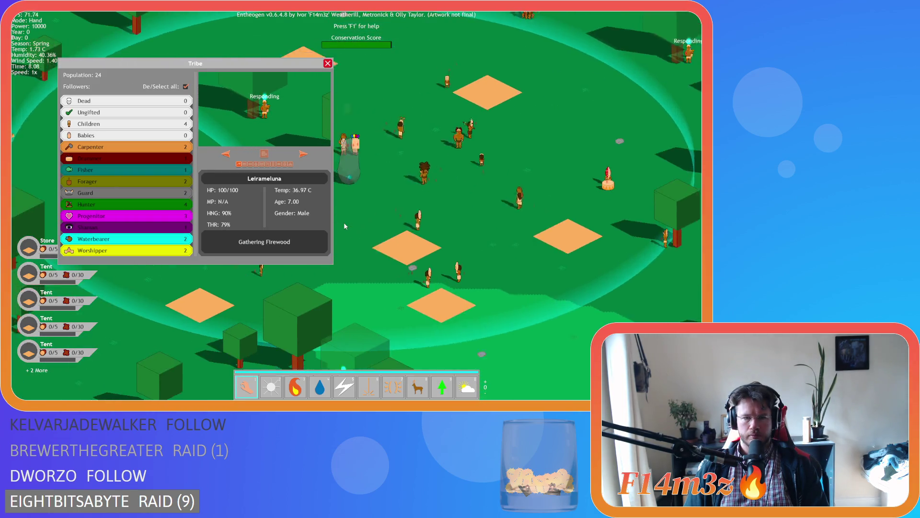
{"action": "left_click", "coordinate": [328, 64]}
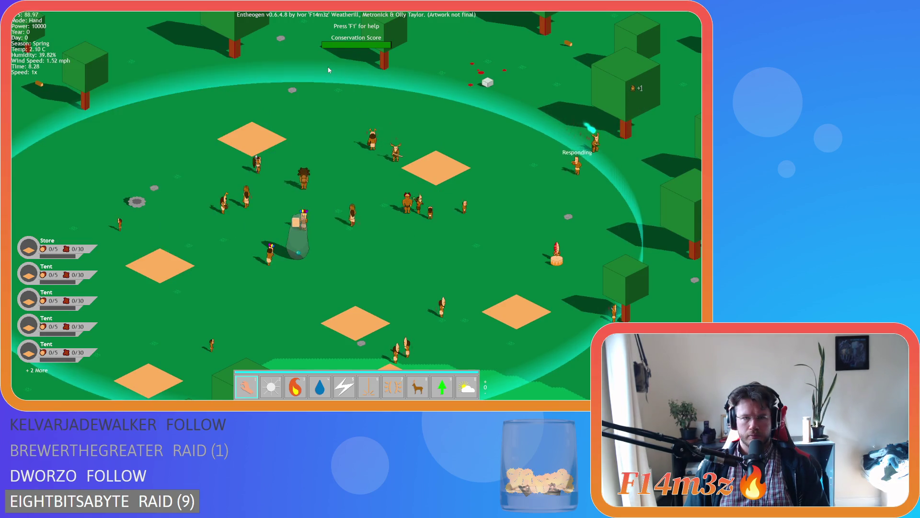
Step: Zoom out over the forest and back in on the village
{"action": "scroll", "coordinate": [361, 149], "scroll_direction": "down", "scroll_amount": 5}
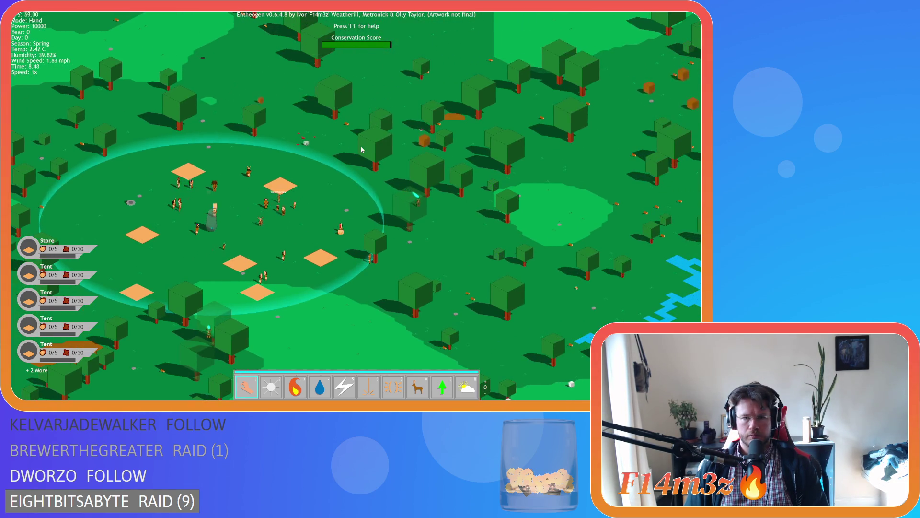
{"action": "scroll", "coordinate": [362, 149], "scroll_direction": "up", "scroll_amount": 5}
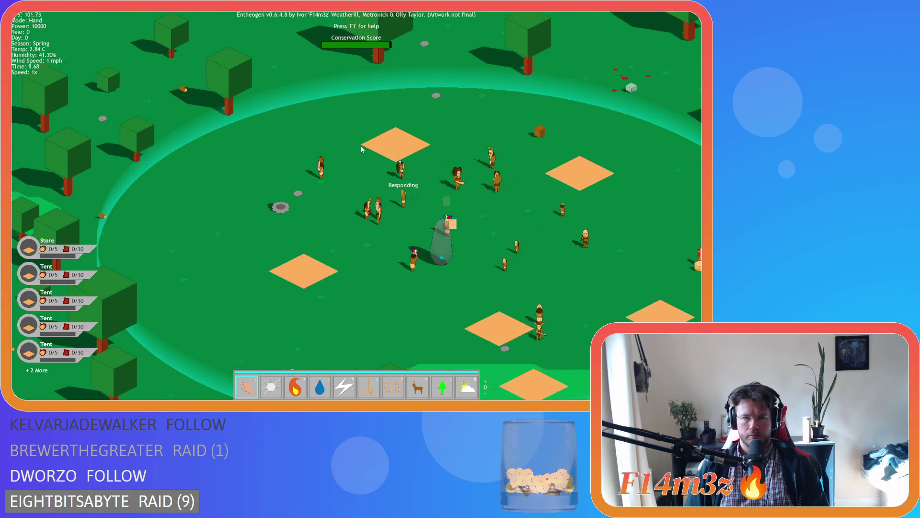
{"action": "scroll", "coordinate": [362, 149], "scroll_direction": "down", "scroll_amount": 3}
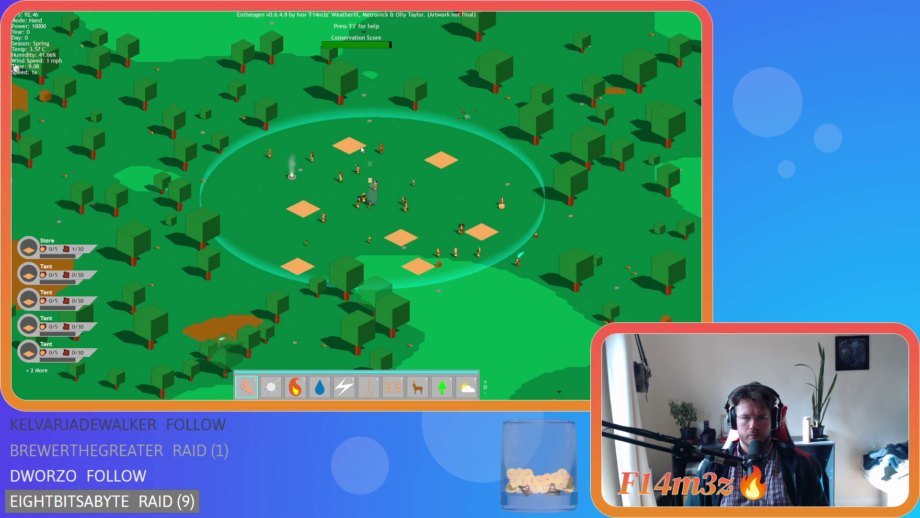
{"action": "scroll", "coordinate": [361, 149], "scroll_direction": "up", "scroll_amount": 5}
{"action": "scroll", "coordinate": [362, 149], "scroll_direction": "down", "scroll_amount": 5}
{"action": "scroll", "coordinate": [362, 149], "scroll_direction": "up", "scroll_amount": 2}
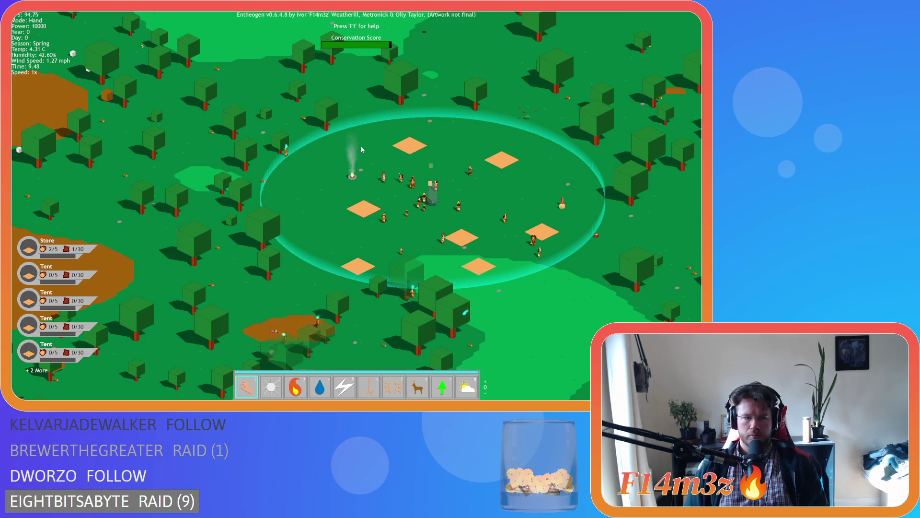
{"action": "scroll", "coordinate": [362, 149], "scroll_direction": "up", "scroll_amount": 3}
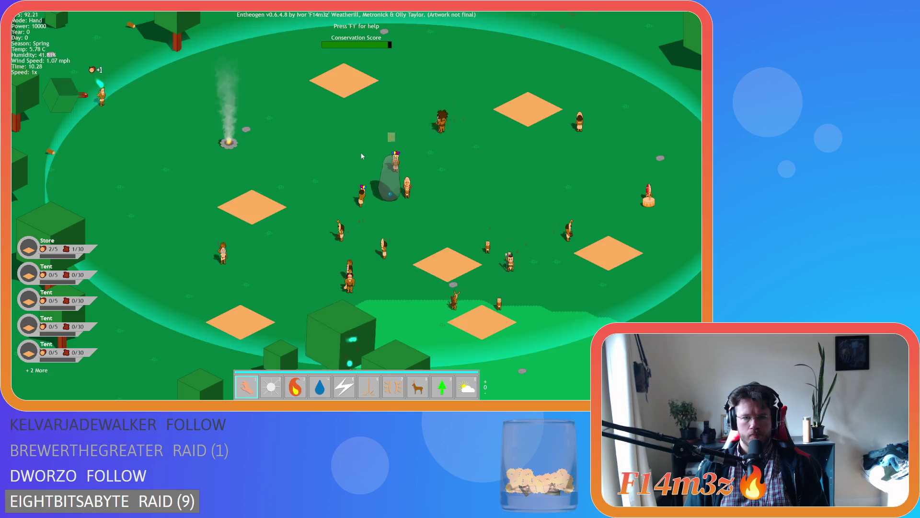
Step: Pan to the Store, open and close its camp building list, and select the pickup tool
{"action": "key", "text": "d"}
{"action": "key", "text": "s"}
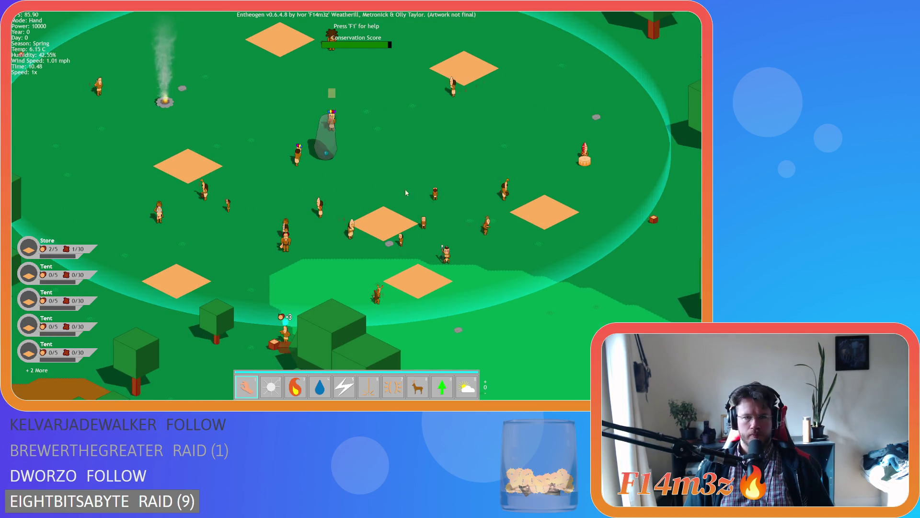
{"action": "left_click", "coordinate": [420, 286]}
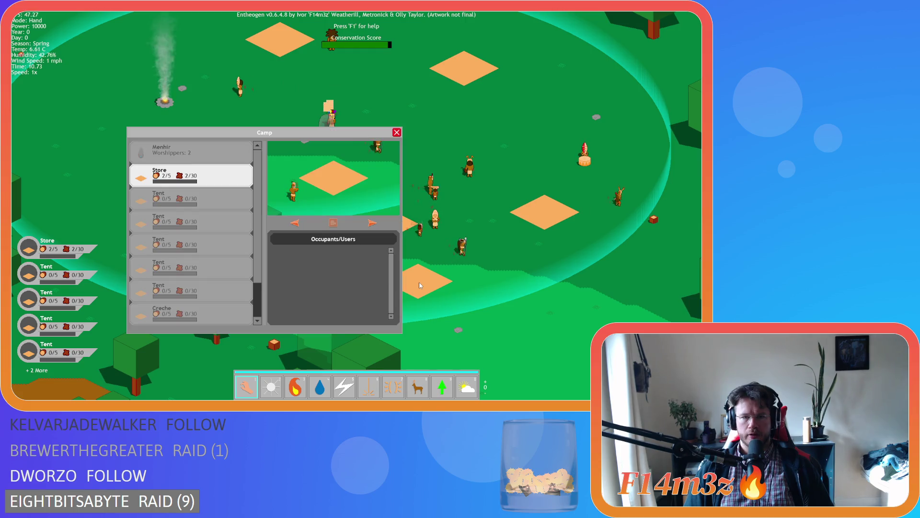
{"action": "left_click", "coordinate": [397, 132]}
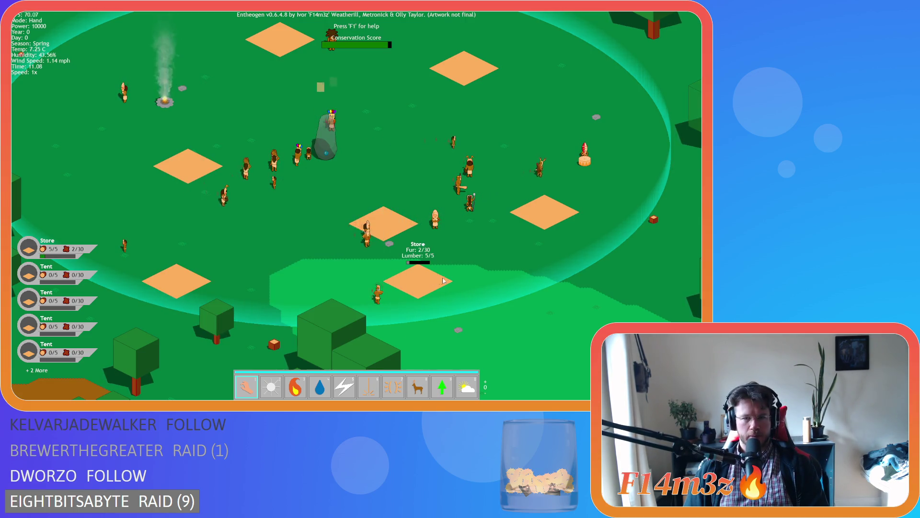
{"action": "key", "text": "d"}
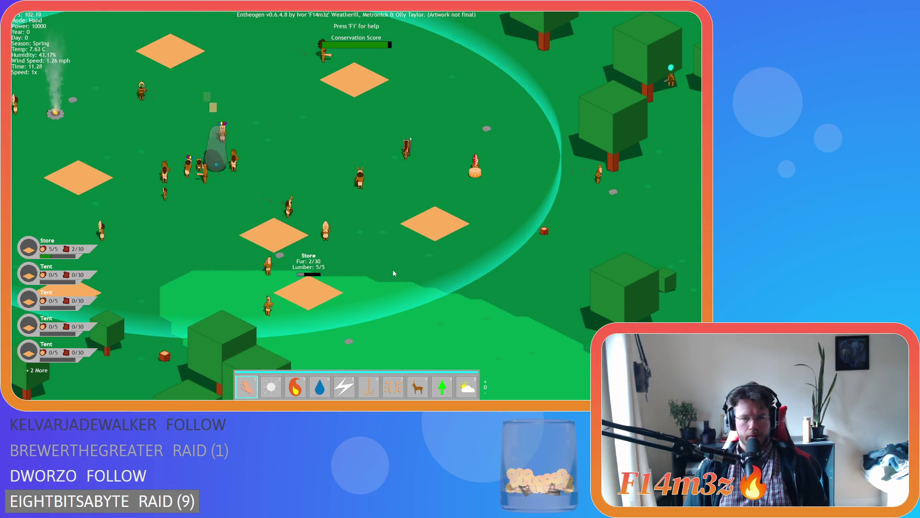
{"action": "key", "text": "8"}
{"action": "key", "text": "a"}
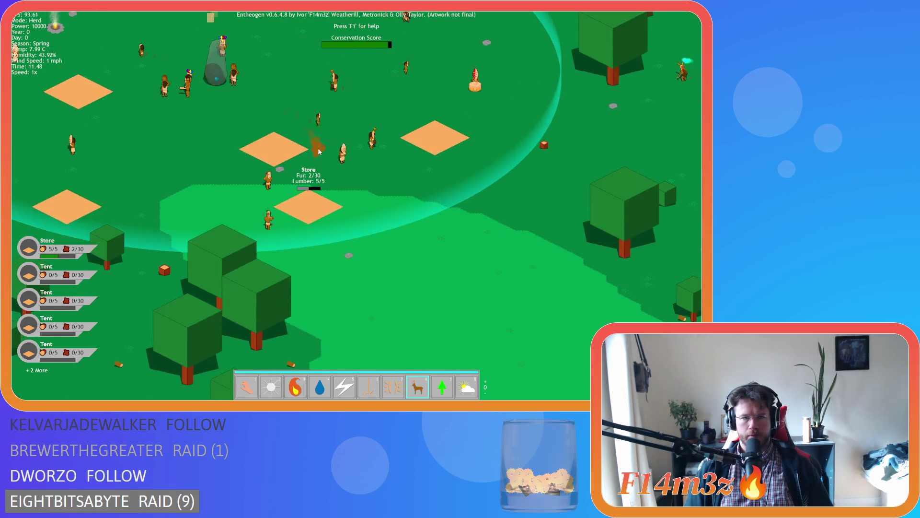
{"action": "key", "text": "1"}
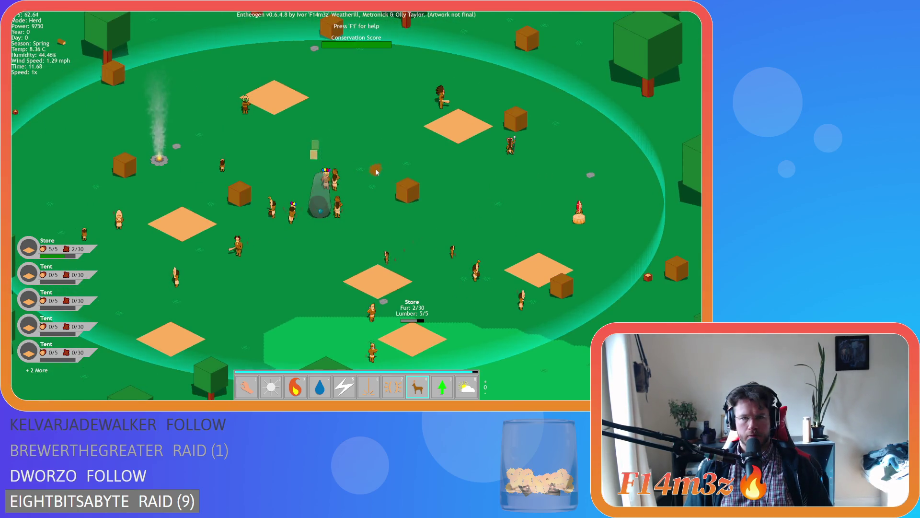
Step: Carry three brown resource cubes onto the Store plot
{"action": "left_click_drag", "start_coordinate": [376, 222], "coordinate": [413, 340]}
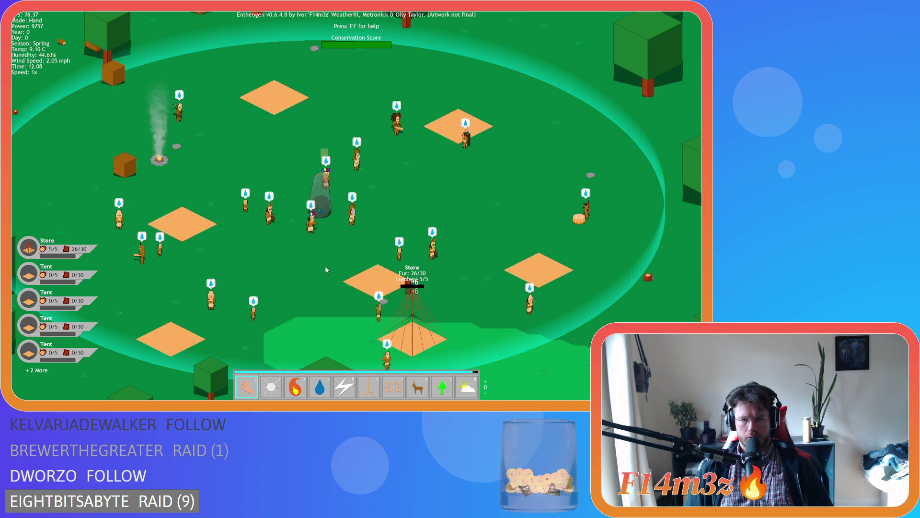
{"action": "left_click_drag", "start_coordinate": [130, 180], "coordinate": [405, 326]}
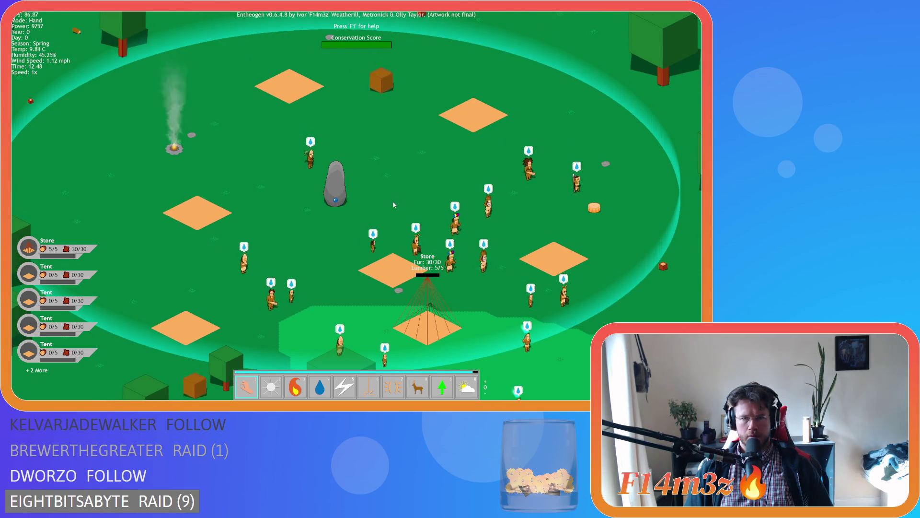
{"action": "mouse_move", "coordinate": [353, 125]}
{"action": "left_mouse_down"}
{"action": "mouse_move", "coordinate": [379, 308]}
{"action": "mouse_move", "coordinate": [391, 330]}
{"action": "mouse_move", "coordinate": [372, 333]}
{"action": "mouse_move", "coordinate": [332, 310]}
{"action": "mouse_move", "coordinate": [382, 316]}
{"action": "mouse_move", "coordinate": [372, 306]}
{"action": "mouse_move", "coordinate": [94, 180]}
{"action": "mouse_move", "coordinate": [62, 186]}
{"action": "left_mouse_up"}
{"action": "key", "text": "a"}
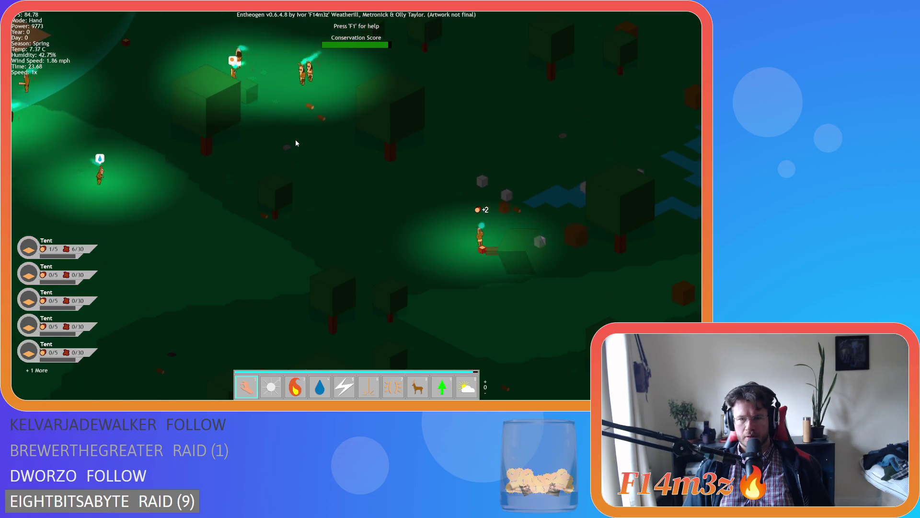
Step: Open the Tribe panel with T while panning toward the Storage Tent at night
{"action": "key", "text": "a"}
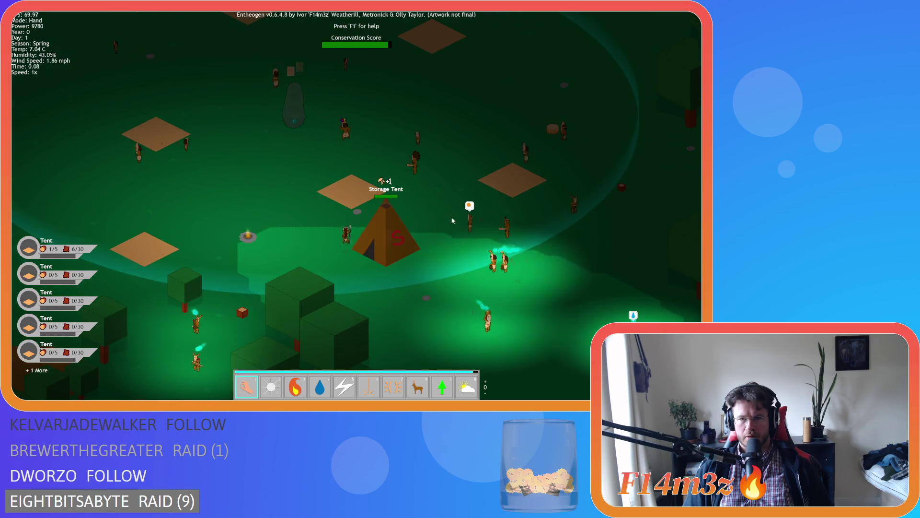
{"action": "key", "text": "t"}
{"action": "key", "text": "a"}
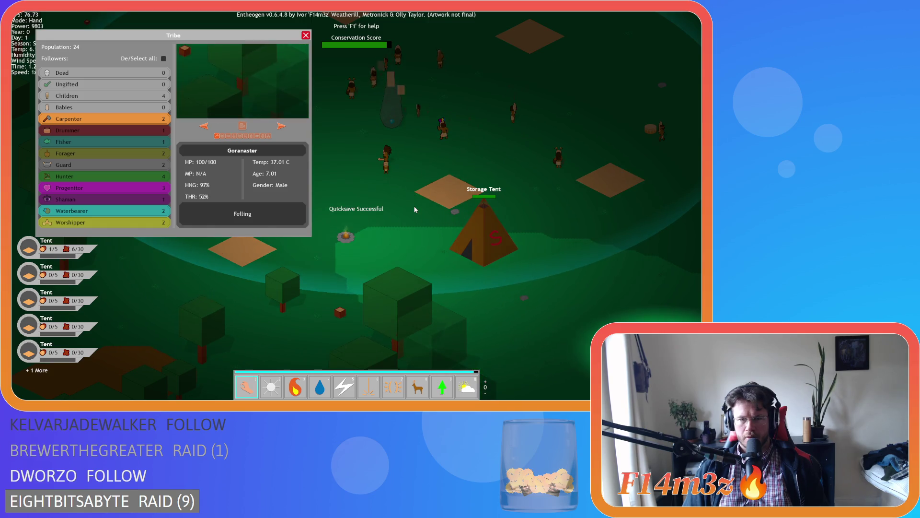
Step: Quicksave, bring the tribe camp into view, and show the name and storage labels
{"action": "key", "text": "F5"}
{"action": "mouse_move", "coordinate": [212, 276]}
{"action": "left_mouse_down"}
{"action": "mouse_move", "coordinate": [343, 243]}
{"action": "mouse_move", "coordinate": [521, 267]}
{"action": "mouse_move", "coordinate": [564, 389]}
{"action": "left_mouse_up"}
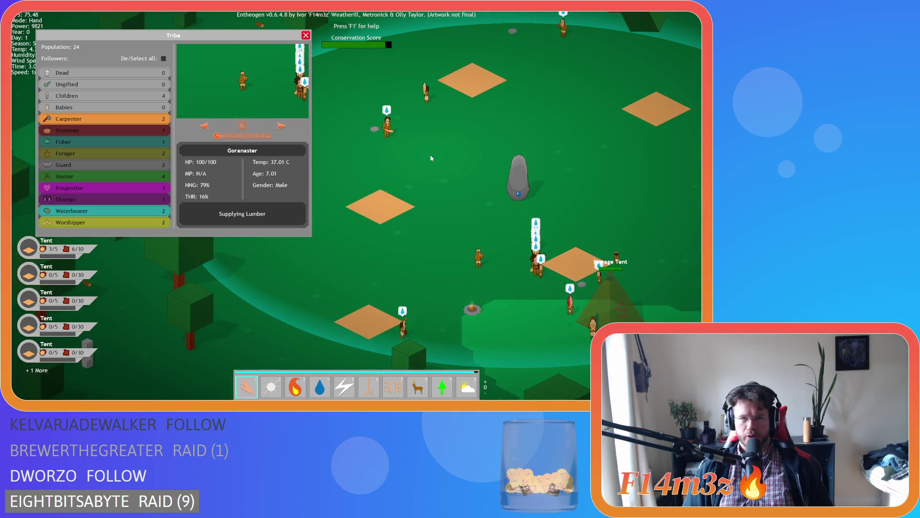
{"action": "key", "text": "alt"}
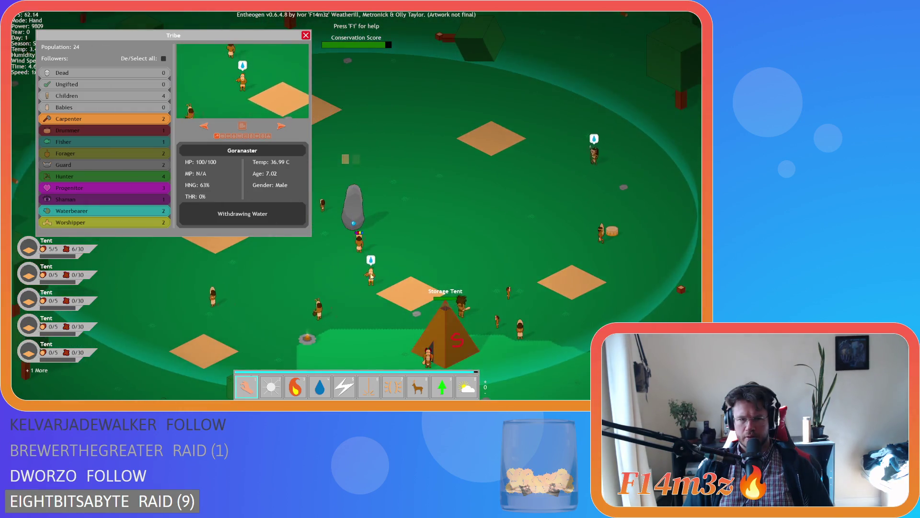
Step: Pick up and drop Goranaster, then open the Storage Tent's Inventory
{"action": "left_click", "coordinate": [579, 301]}
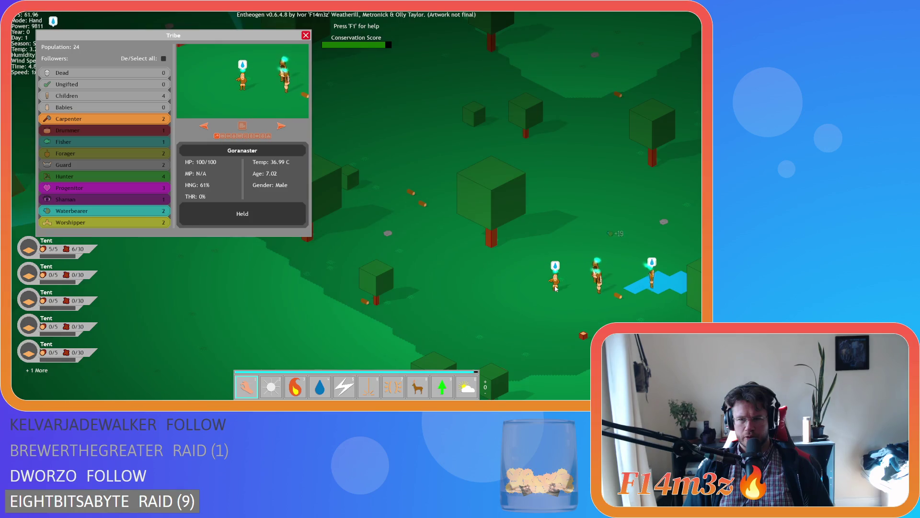
{"action": "left_click", "coordinate": [551, 294]}
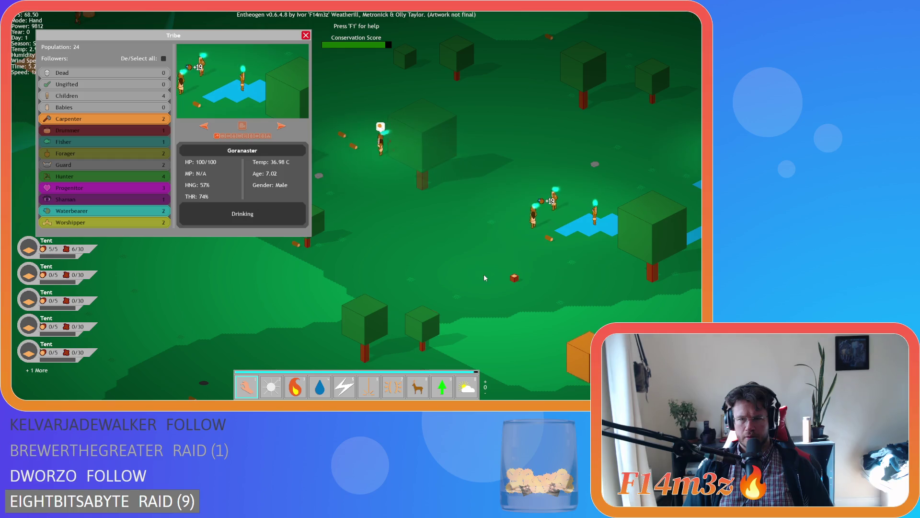
{"action": "key", "text": "a"}
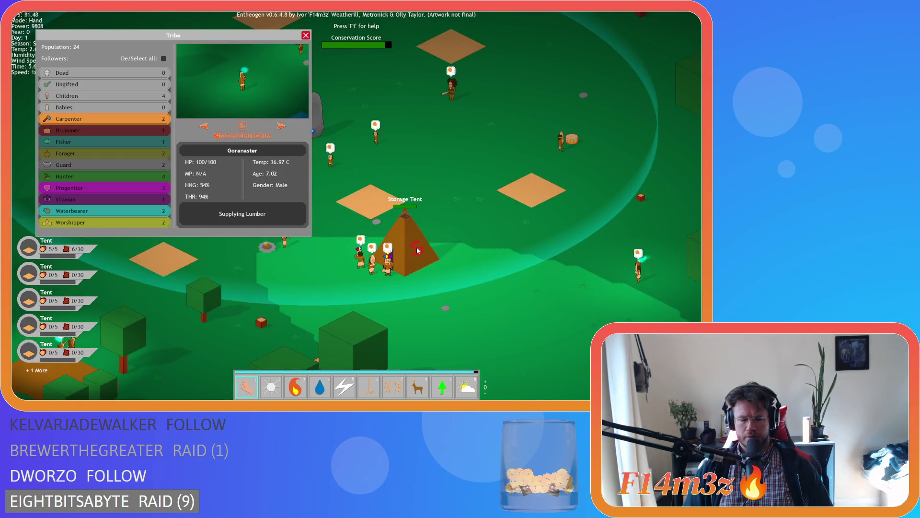
{"action": "left_click", "coordinate": [417, 250]}
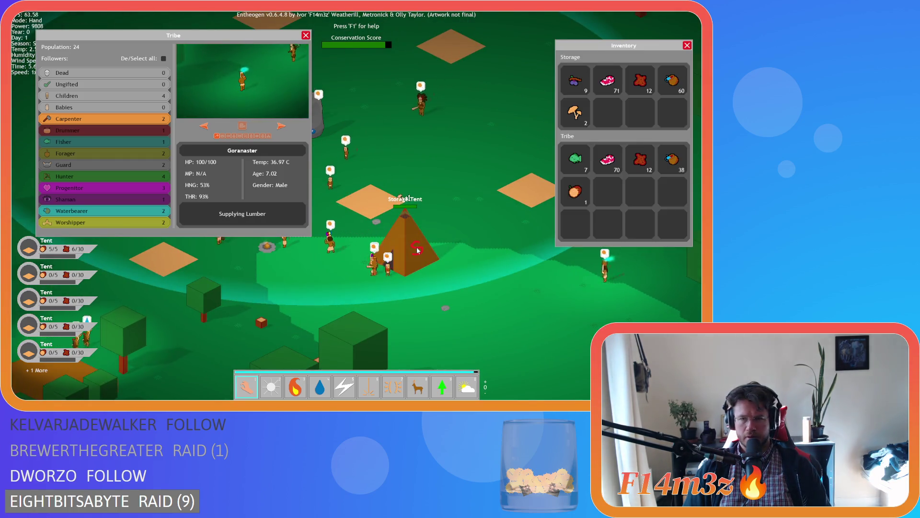
Step: Close the Inventory and Tribe panels and open the Storage Tent's Camp list showing 212 items
{"action": "key", "text": "w"}
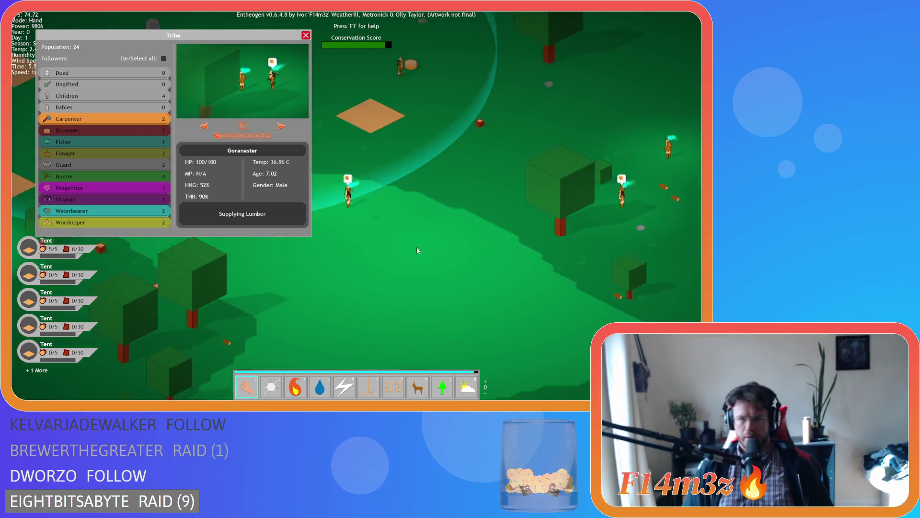
{"action": "key", "text": "w"}
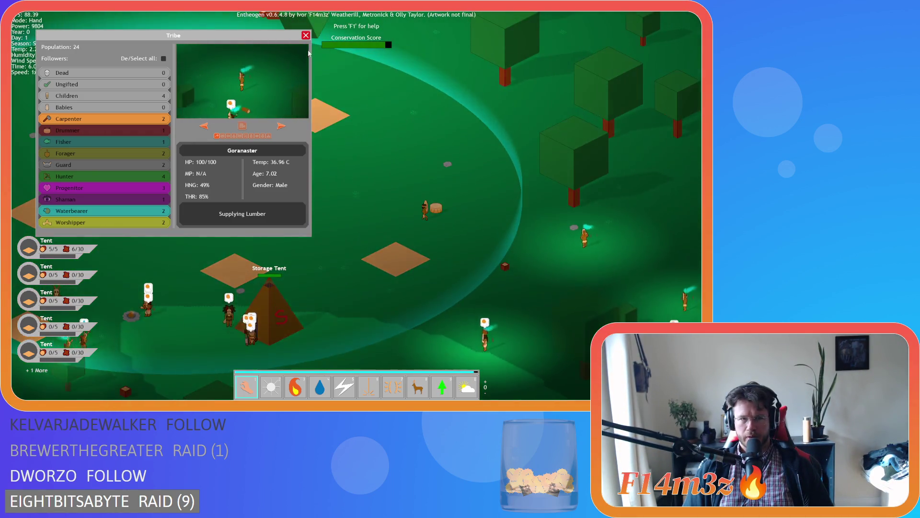
{"action": "left_click", "coordinate": [306, 35]}
{"action": "key", "text": "a"}
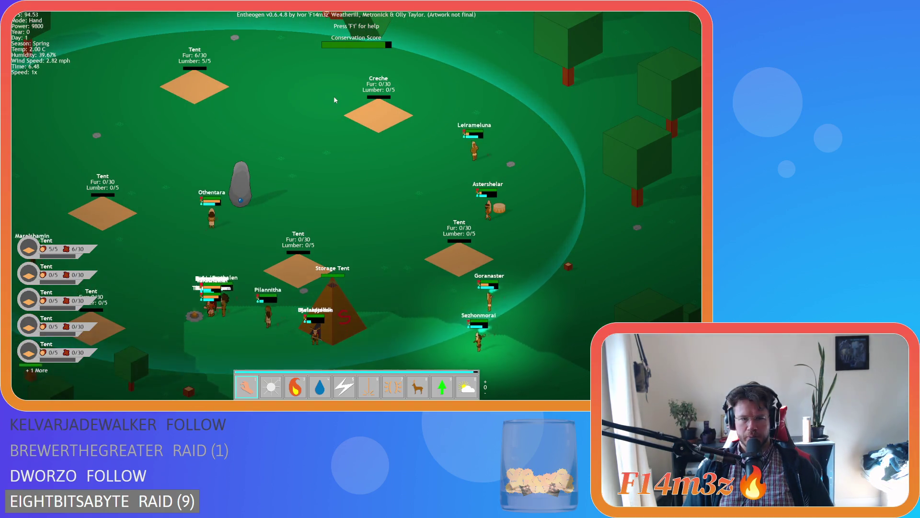
{"action": "key", "text": "a"}
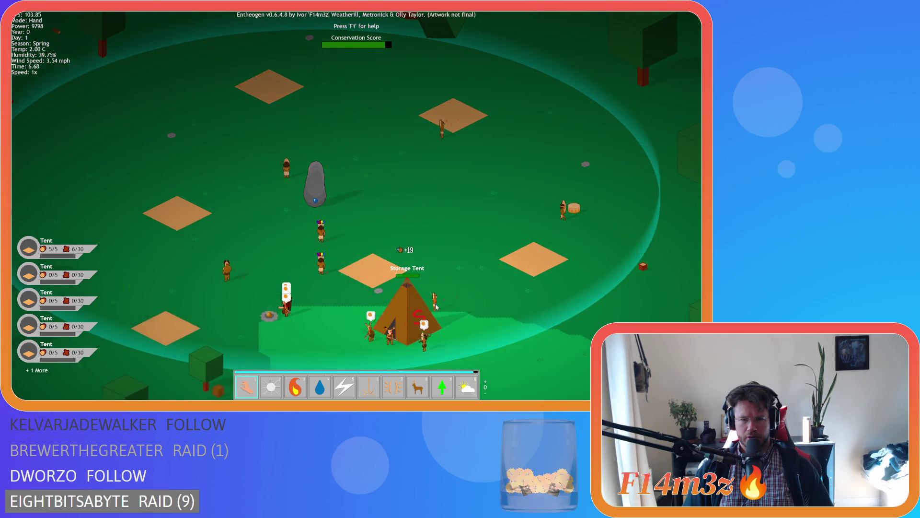
{"action": "left_click", "coordinate": [436, 308]}
{"action": "key", "text": "a"}
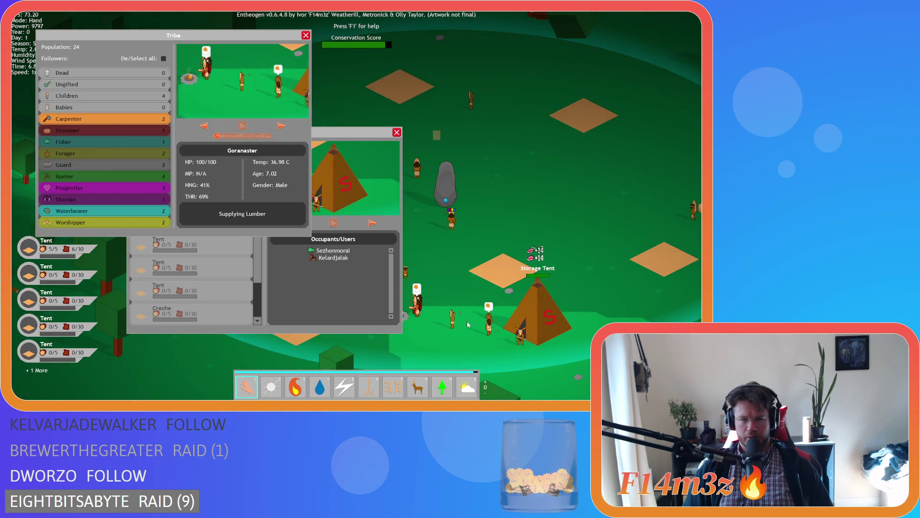
{"action": "key", "text": "a"}
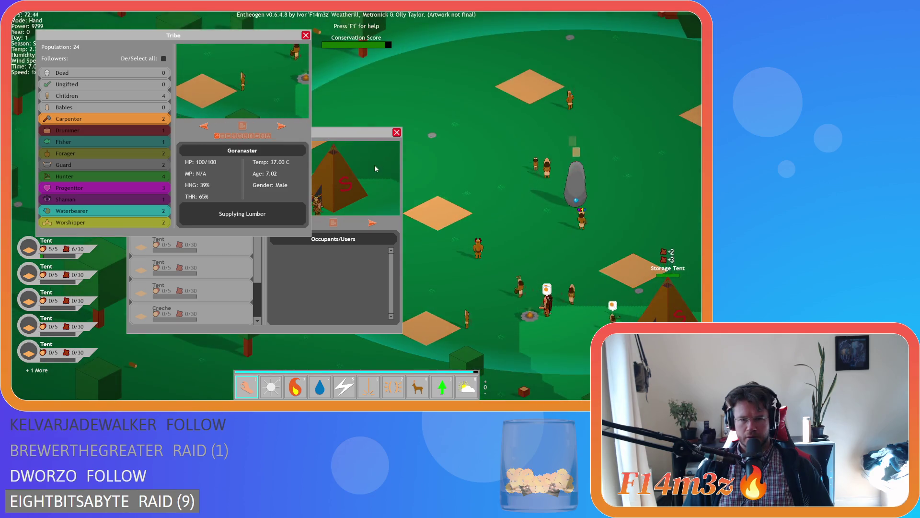
{"action": "key", "text": "d"}
{"action": "key", "text": "Escape"}
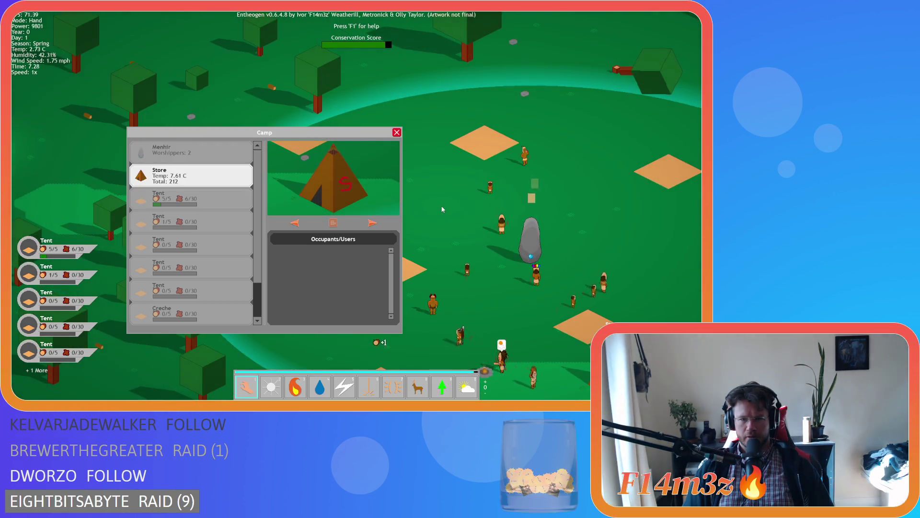
Step: Close the remaining panel, then open and close Goranaster's tribe details
{"action": "key", "text": "Escape"}
{"action": "key", "text": "s"}
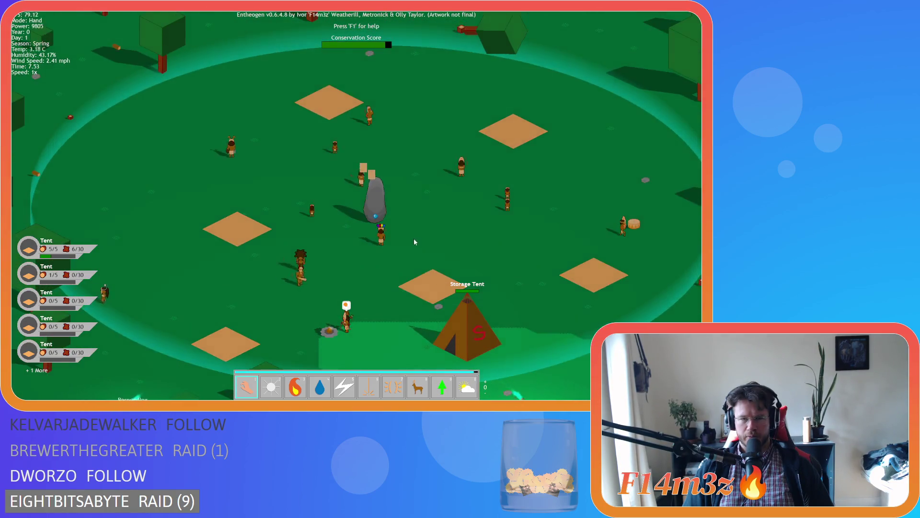
{"action": "key", "text": "a"}
{"action": "key", "text": "s"}
{"action": "left_click", "coordinate": [290, 182]}
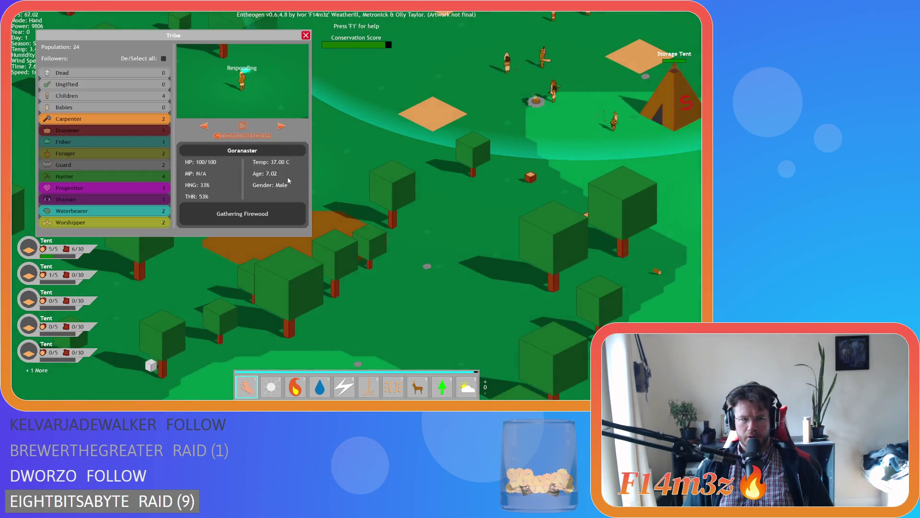
{"action": "key", "text": "w"}
{"action": "key", "text": "a"}
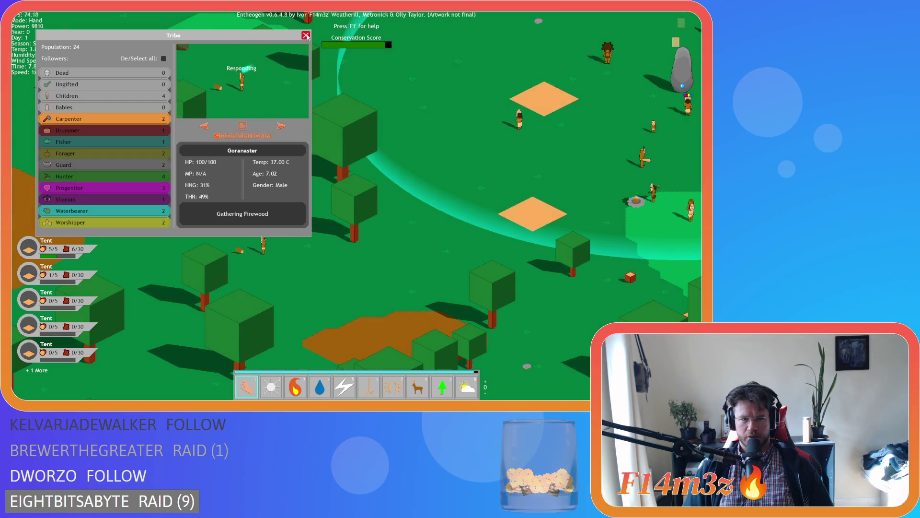
{"action": "left_click", "coordinate": [307, 36]}
Step: Pan the camera around the camp in every direction
{"action": "key", "text": "d"}
{"action": "key", "text": "w"}
{"action": "key", "text": "s"}
{"action": "key", "text": "a"}
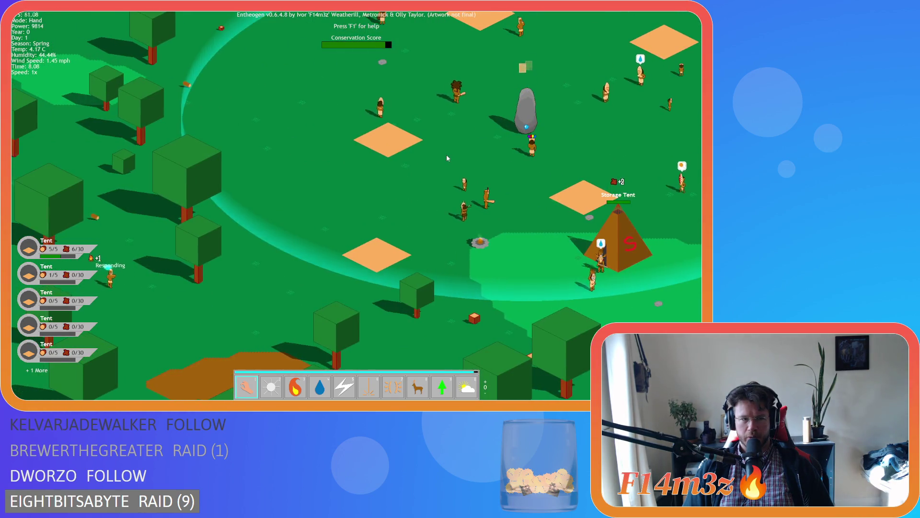
{"action": "key", "text": "s"}
{"action": "key", "text": "w"}
{"action": "key", "text": "d"}
{"action": "key", "text": "a"}
{"action": "key", "text": "s"}
{"action": "key", "text": "w"}
{"action": "key", "text": "d"}
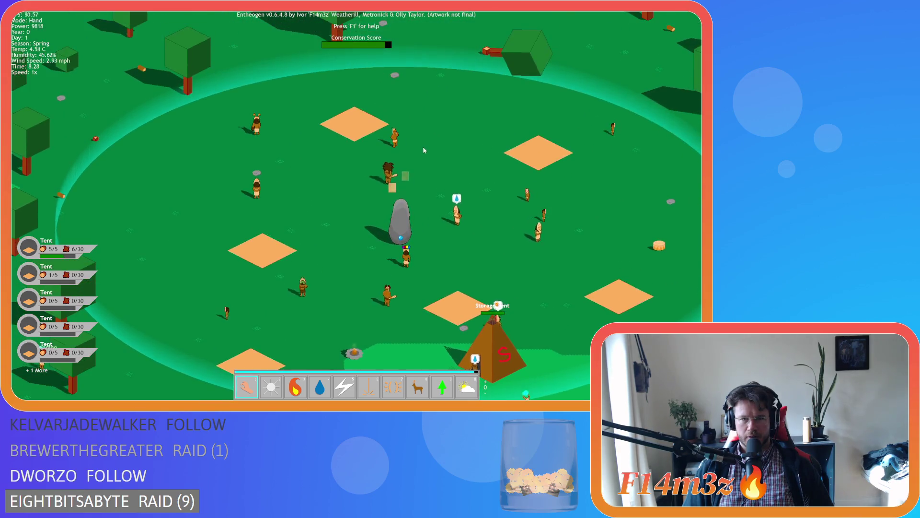
{"action": "key", "text": "s"}
{"action": "key", "text": "a"}
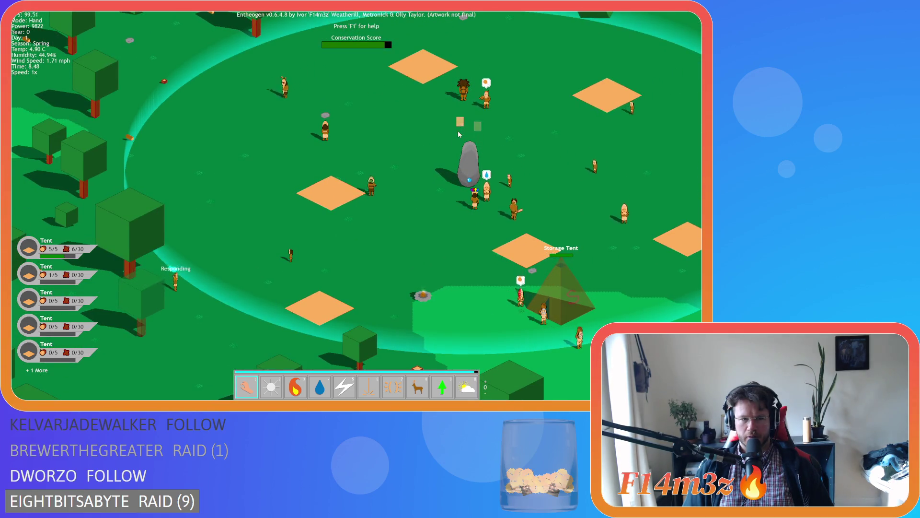
{"action": "key", "text": "d"}
{"action": "key", "text": "w"}
{"action": "key", "text": "alt"}
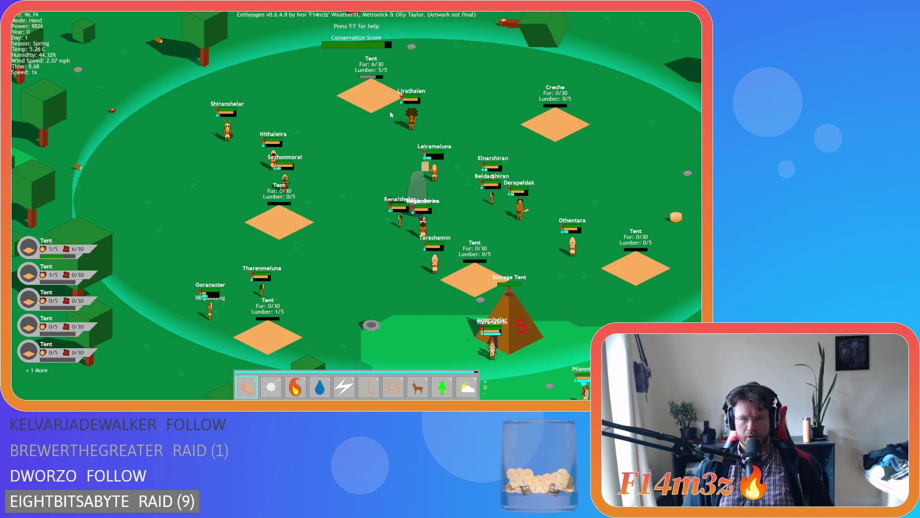
{"action": "key", "text": "d"}
{"action": "key", "text": "s"}
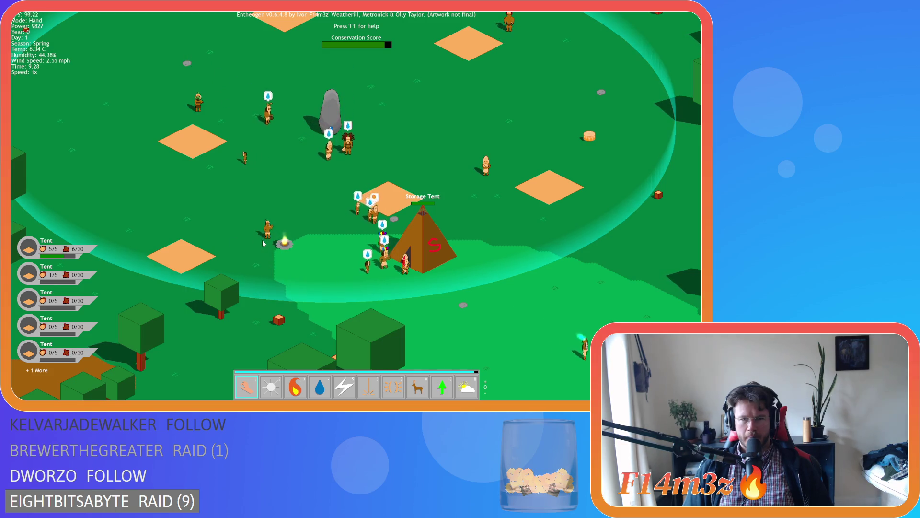
{"action": "key", "text": "w"}
{"action": "key", "text": "a"}
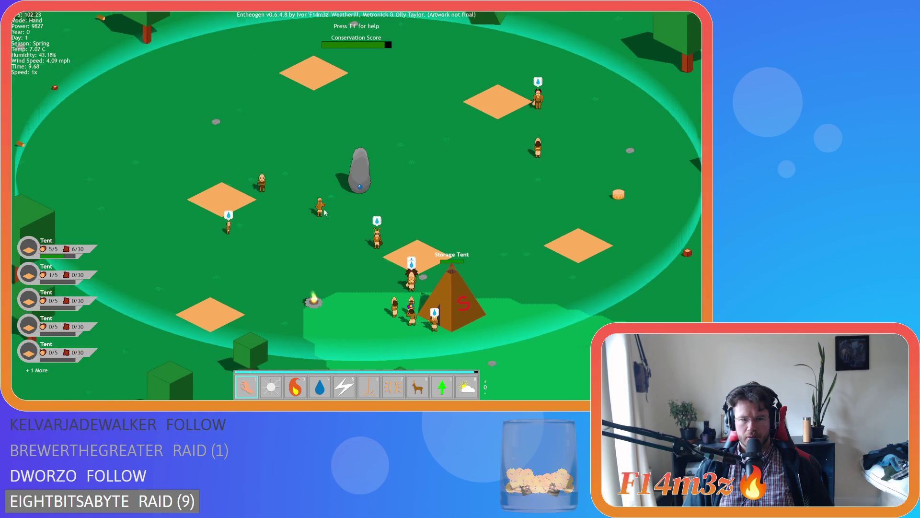
{"action": "scroll", "coordinate": [325, 213], "scroll_direction": "up", "scroll_amount": 5}
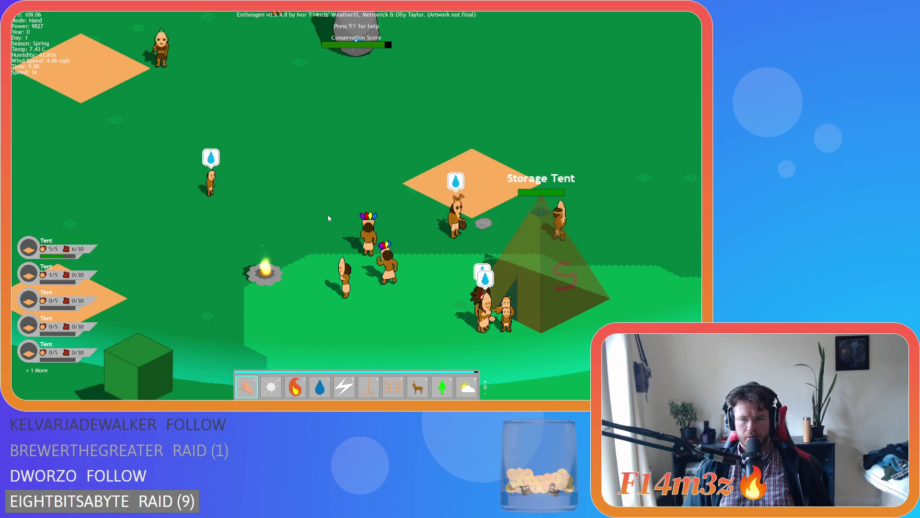
{"action": "scroll", "coordinate": [329, 218], "scroll_direction": "down", "scroll_amount": 5}
{"action": "key", "text": "w"}
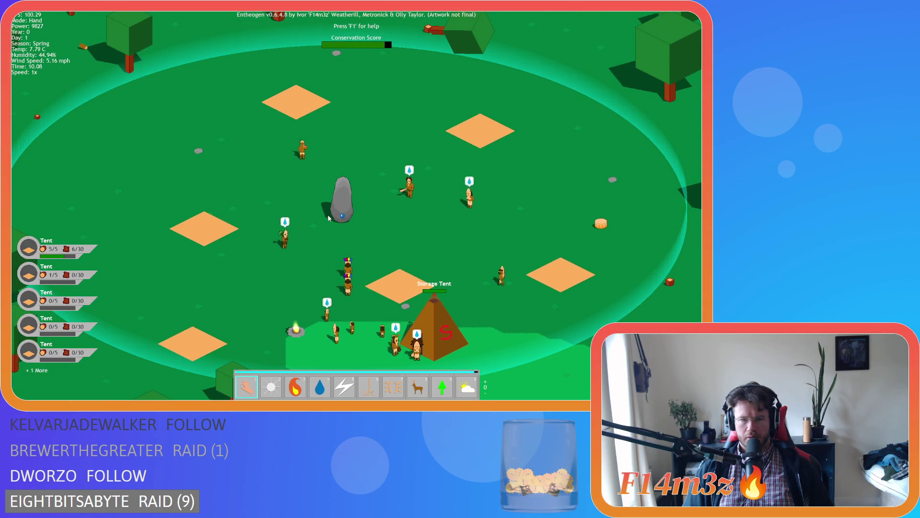
{"action": "key", "text": "s"}
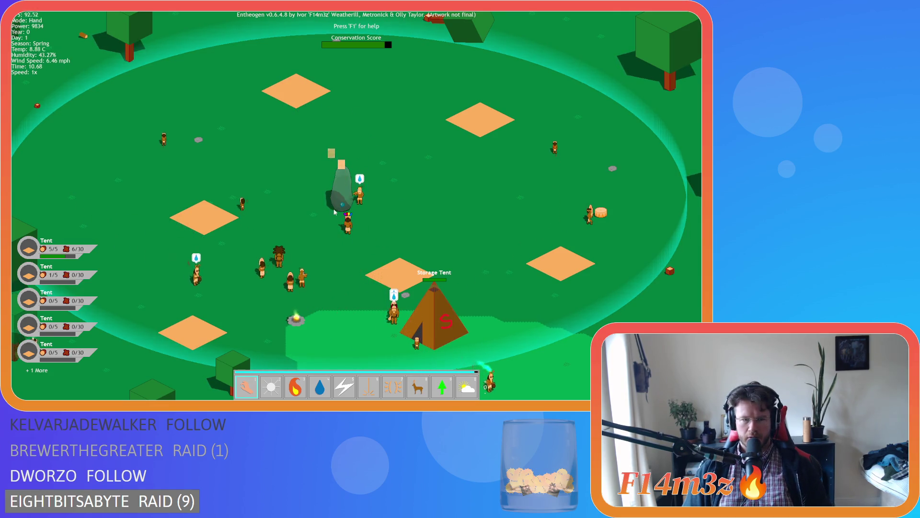
{"action": "left_click", "coordinate": [303, 258]}
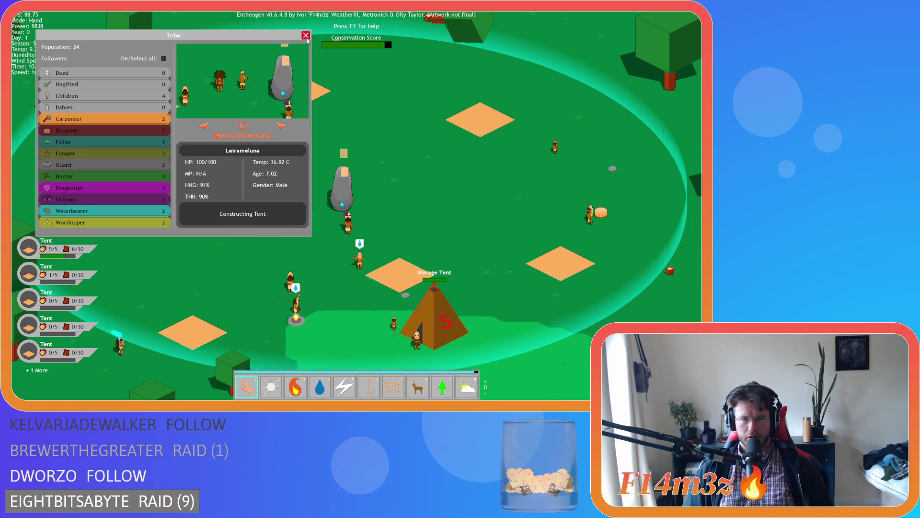
Step: Close the Tribe panel, pan left, and select a villager near the stone
{"action": "left_click", "coordinate": [305, 36]}
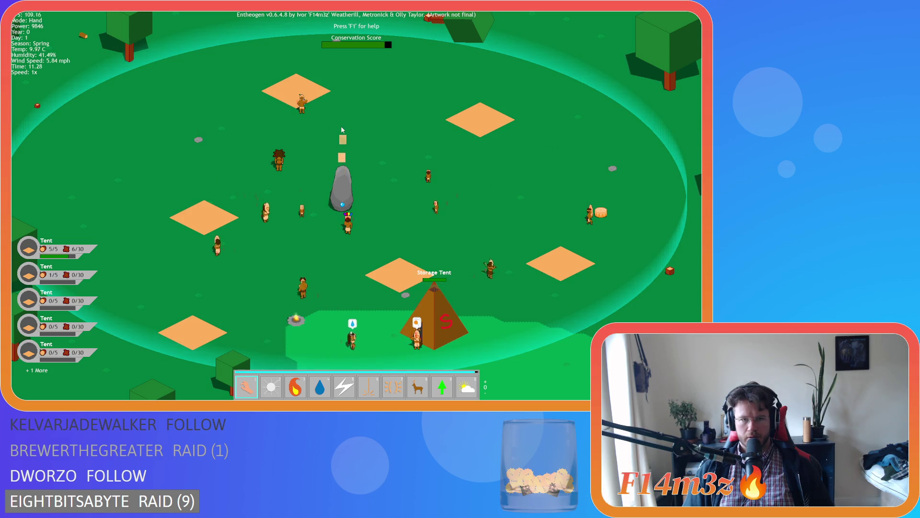
{"action": "key", "text": "a"}
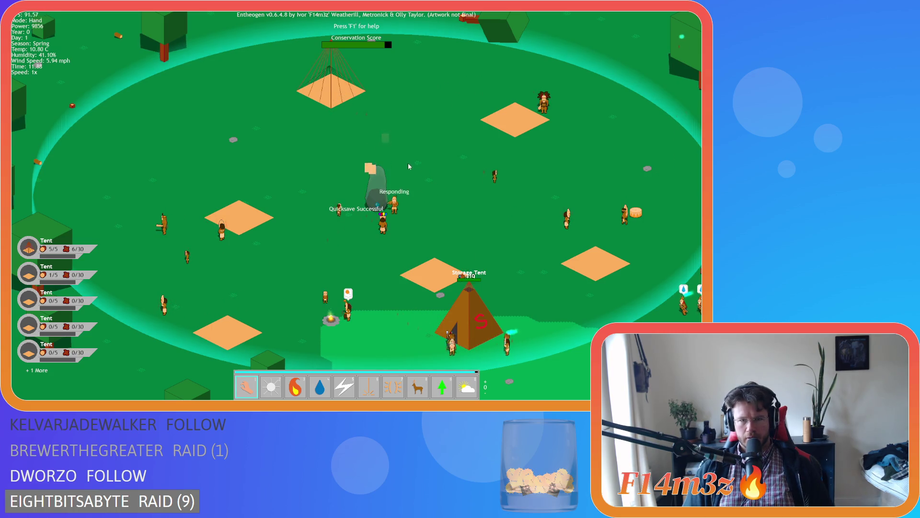
{"action": "left_click", "coordinate": [383, 222]}
Step: Quicksave with F5, quickload with F9, and reopen tribe details for a villager near the stone
{"action": "key", "text": "F5"}
{"action": "key", "text": "Escape"}
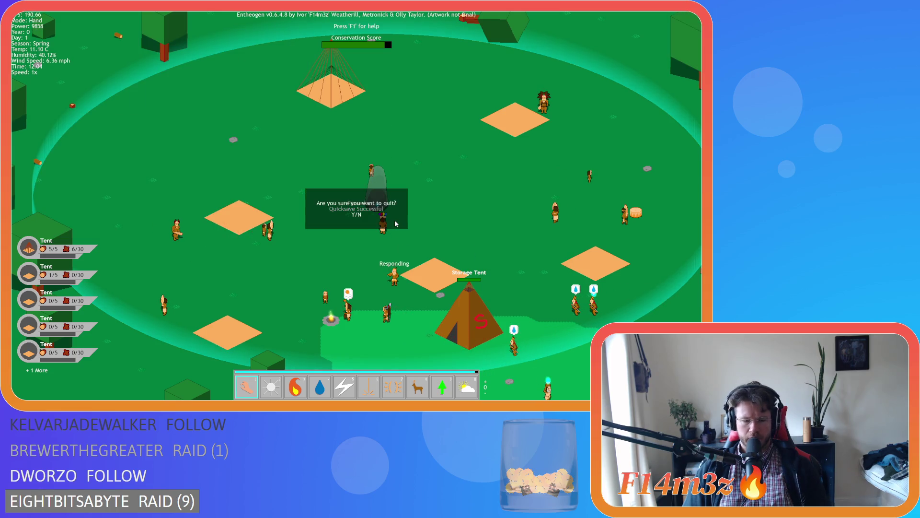
{"action": "key", "text": "F9"}
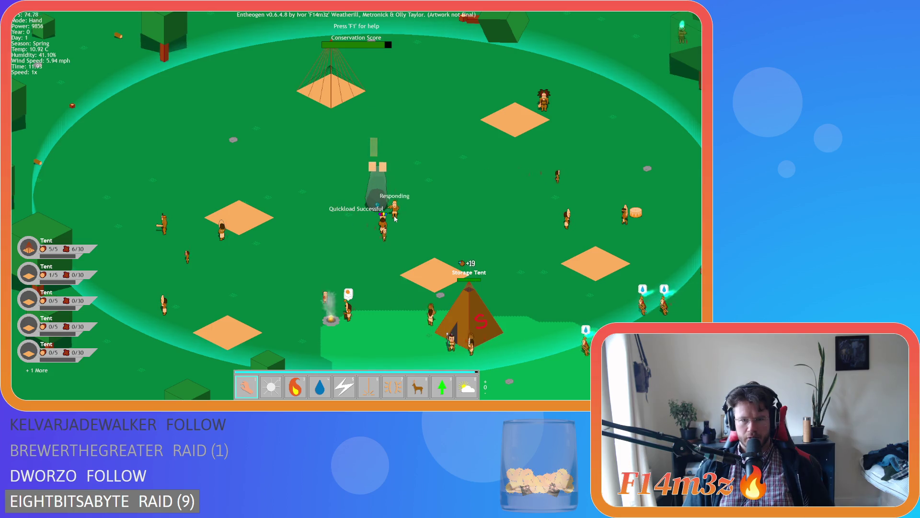
{"action": "left_click", "coordinate": [395, 221]}
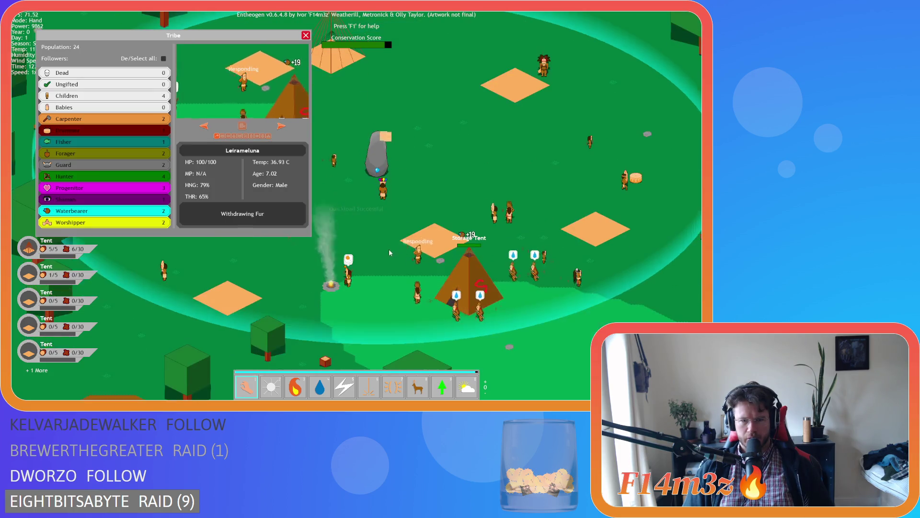
Step: Quicksave and quickload the game again, then pan and zoom across the camp
{"action": "key", "text": "s"}
{"action": "key", "text": "s"}
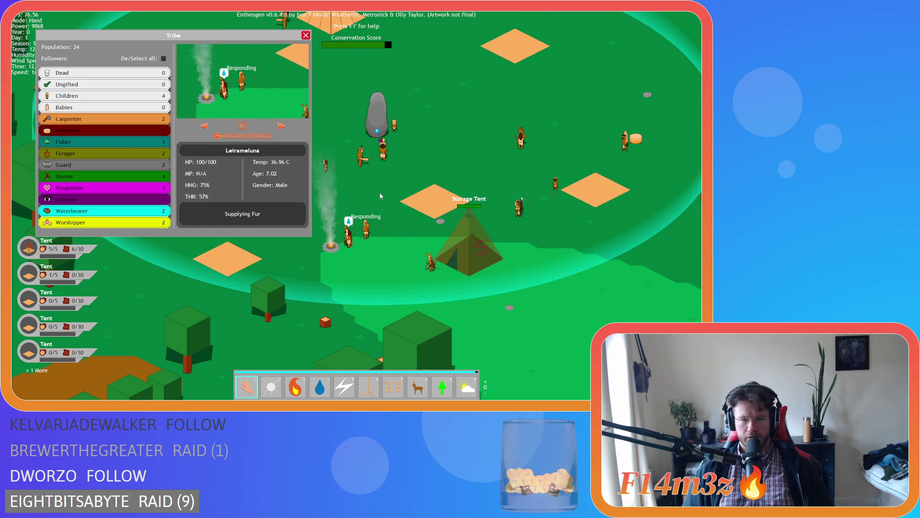
{"action": "key", "text": "w"}
{"action": "key", "text": "a"}
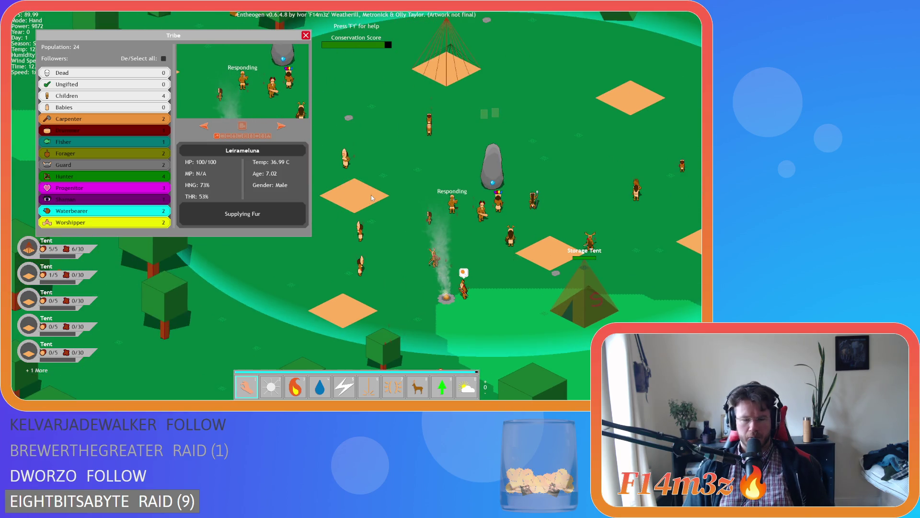
{"action": "key", "text": "F5"}
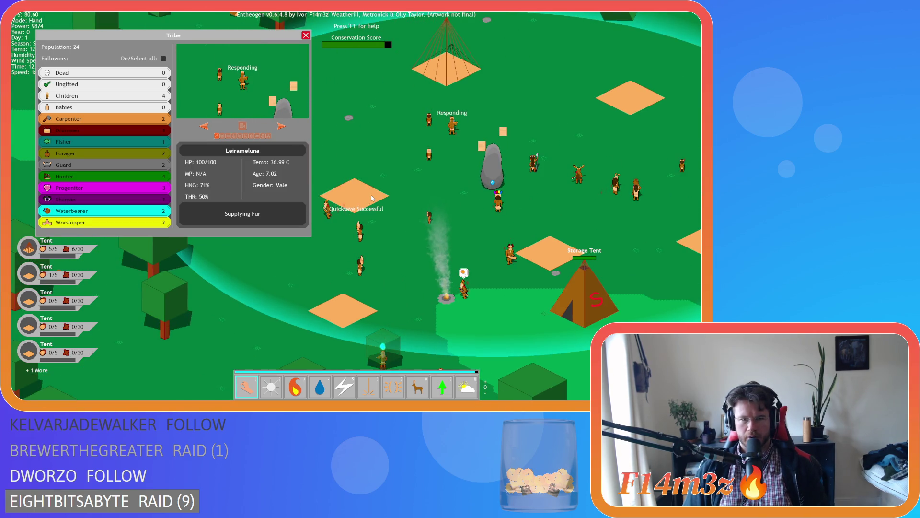
{"action": "key", "text": "F9"}
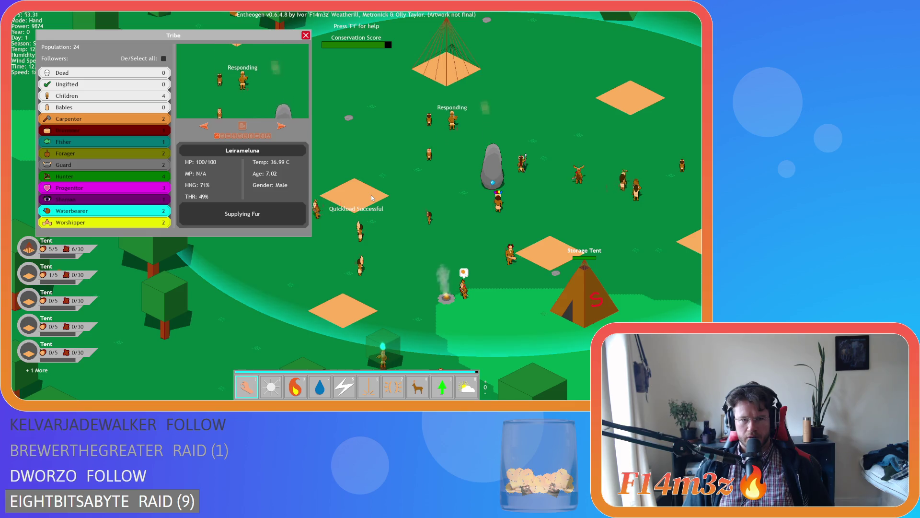
{"action": "key", "text": "d"}
{"action": "key", "text": "Escape"}
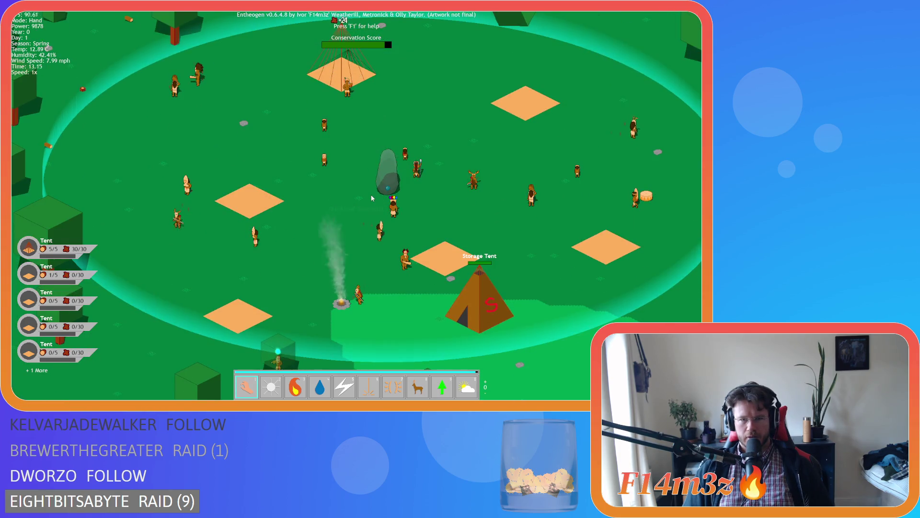
{"action": "key", "text": "d"}
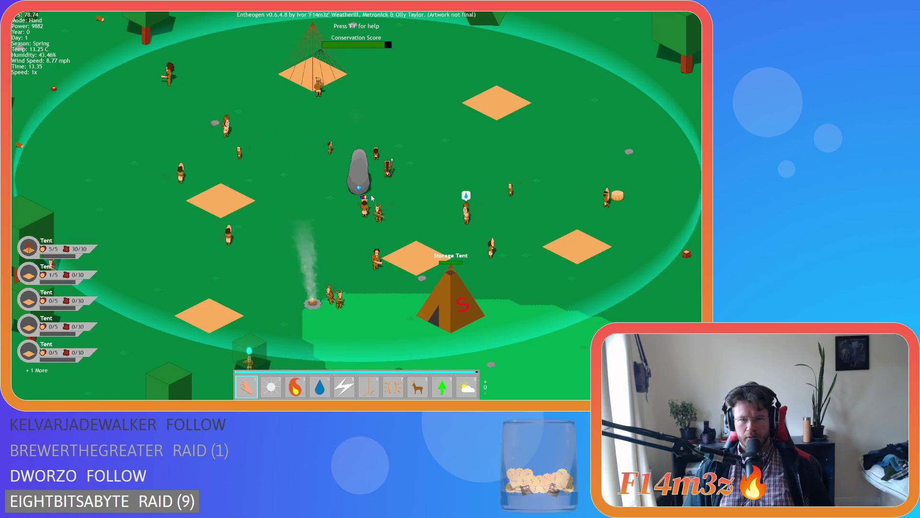
{"action": "key", "text": "d"}
{"action": "scroll", "coordinate": [372, 197], "scroll_direction": "down", "scroll_amount": 3}
{"action": "scroll", "coordinate": [372, 197], "scroll_direction": "up", "scroll_amount": 3}
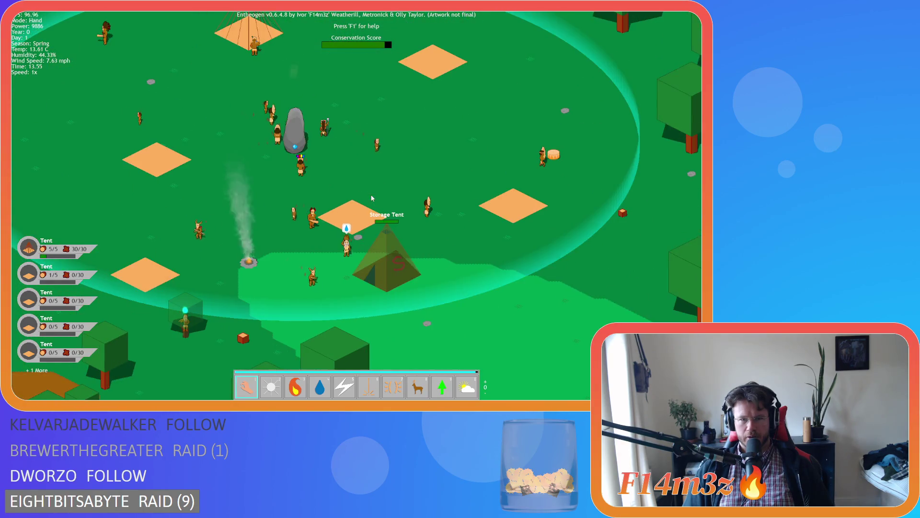
{"action": "key", "text": "a"}
{"action": "scroll", "coordinate": [372, 197], "scroll_direction": "down", "scroll_amount": 3}
{"action": "scroll", "coordinate": [363, 224], "scroll_direction": "up", "scroll_amount": 3}
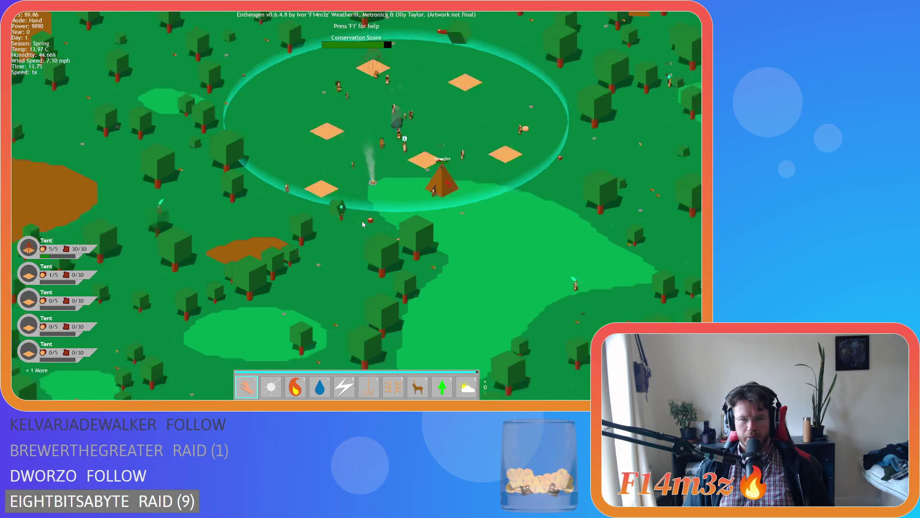
{"action": "scroll", "coordinate": [363, 224], "scroll_direction": "down", "scroll_amount": 3}
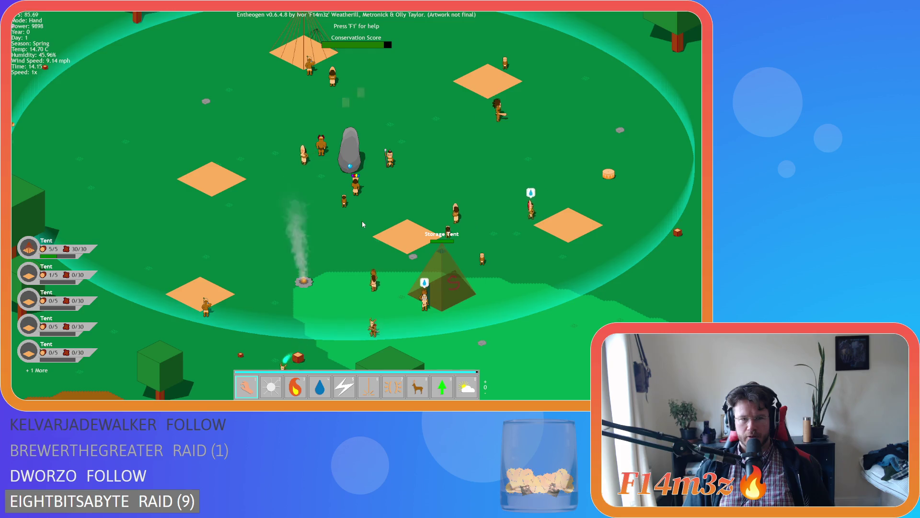
{"action": "key", "text": "w"}
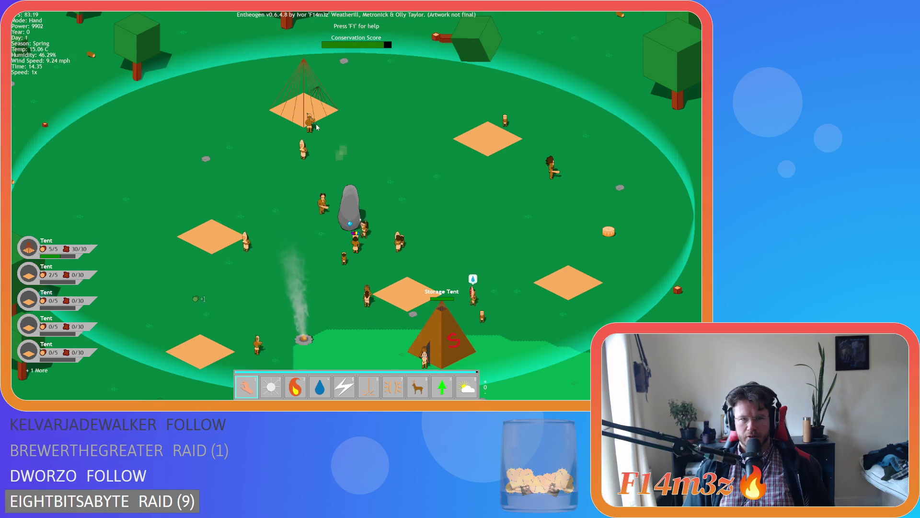
Step: Show Leirameluna's details in the Tribe panel, then close it and pan around the map
{"action": "left_click", "coordinate": [314, 128]}
{"action": "scroll", "coordinate": [348, 161], "scroll_direction": "up", "scroll_amount": 2}
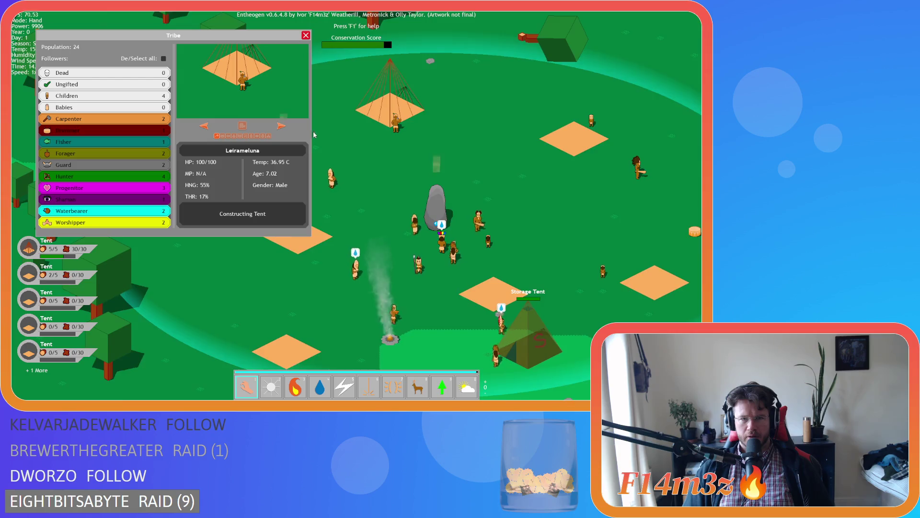
{"action": "mouse_move", "coordinate": [349, 162]}
{"action": "key", "text": "s"}
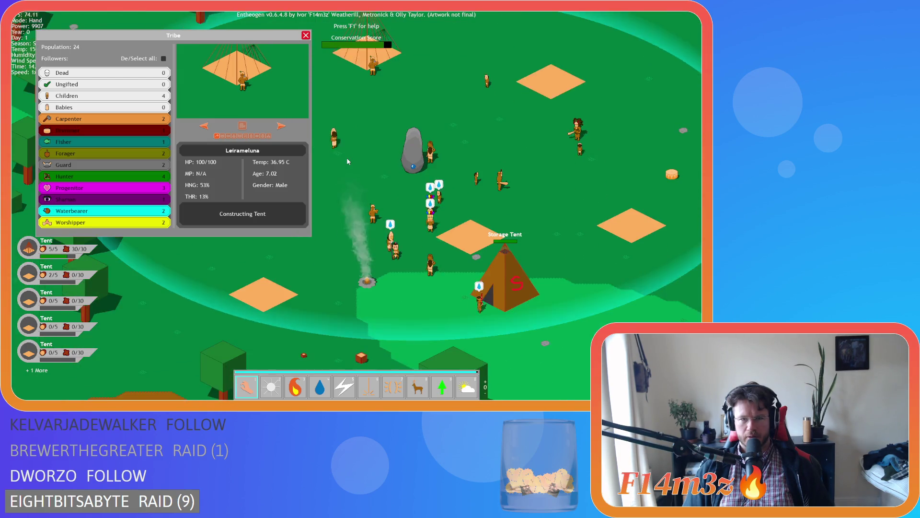
{"action": "key", "text": "Escape"}
{"action": "key", "text": "d"}
{"action": "key", "text": "w"}
{"action": "key", "text": "s"}
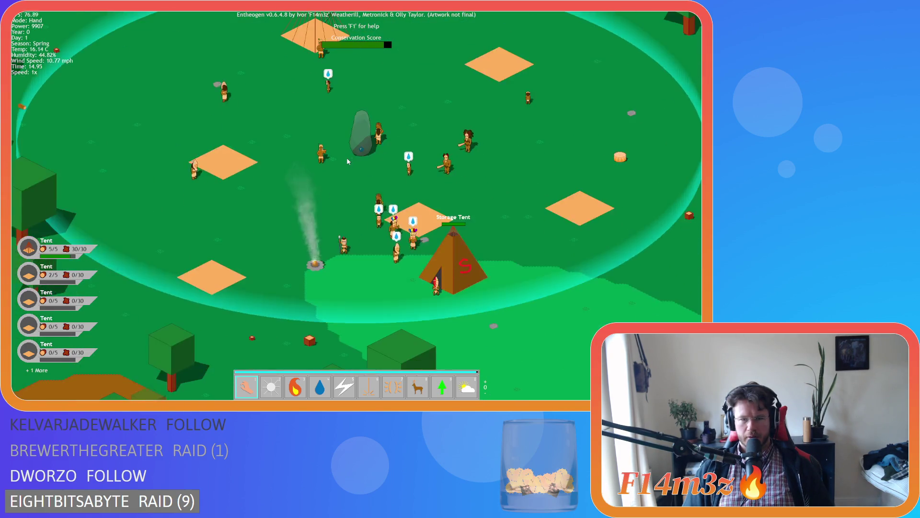
{"action": "key", "text": "d"}
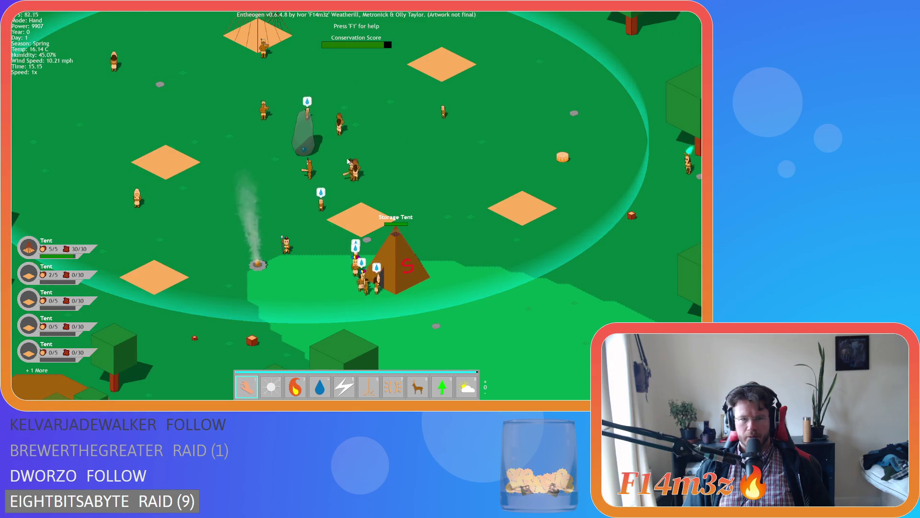
{"action": "key", "text": "a"}
{"action": "key", "text": "d"}
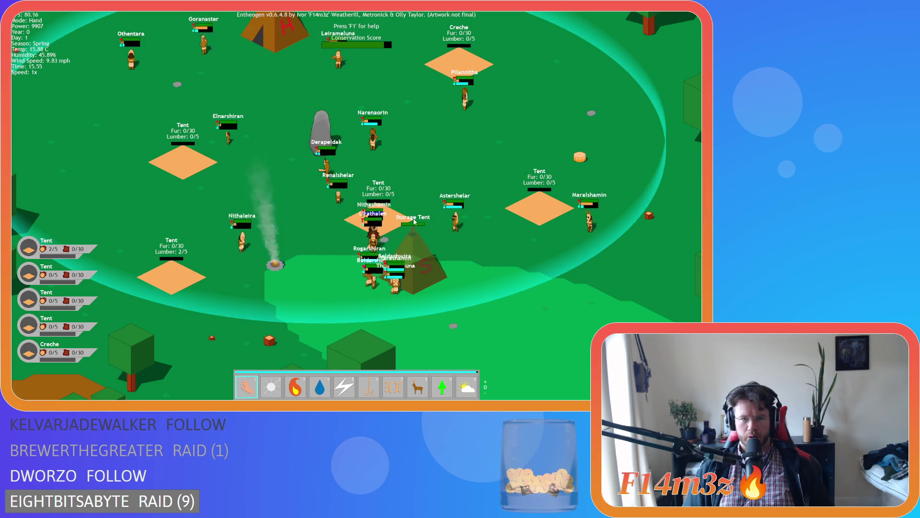
{"action": "key", "text": "w"}
{"action": "key", "text": "d"}
{"action": "key", "text": "w"}
{"action": "key", "text": "a"}
{"action": "key", "text": "7"}
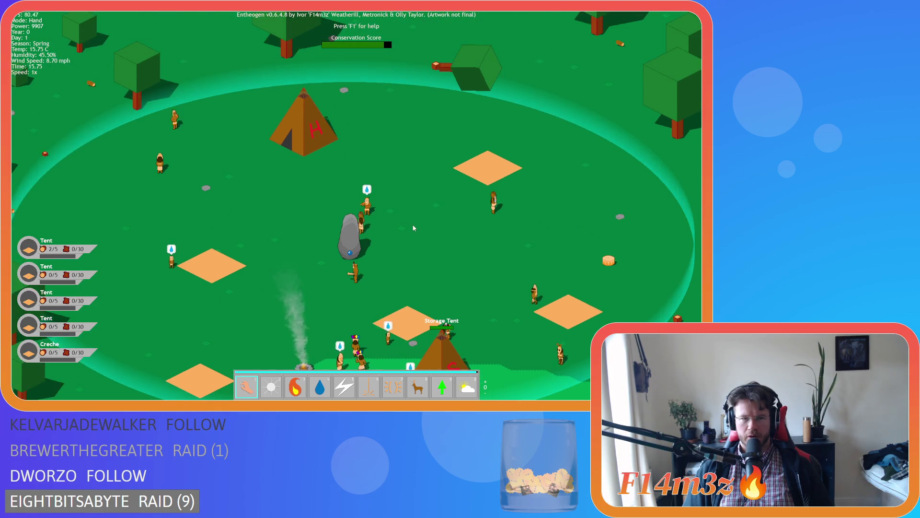
Step: Switch to the forest powers and plant trees on the map
{"action": "key", "text": "s"}
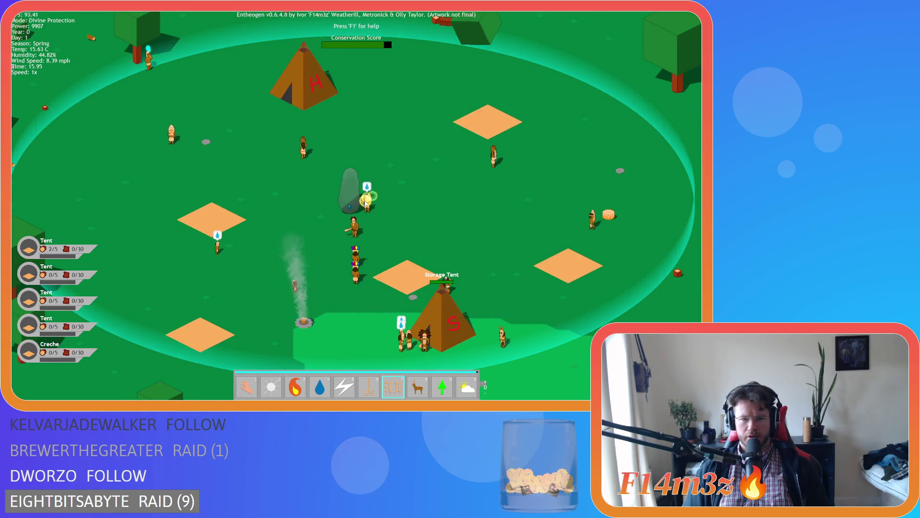
{"action": "key", "text": "1"}
{"action": "scroll", "coordinate": [365, 206], "scroll_direction": "up", "scroll_amount": 2}
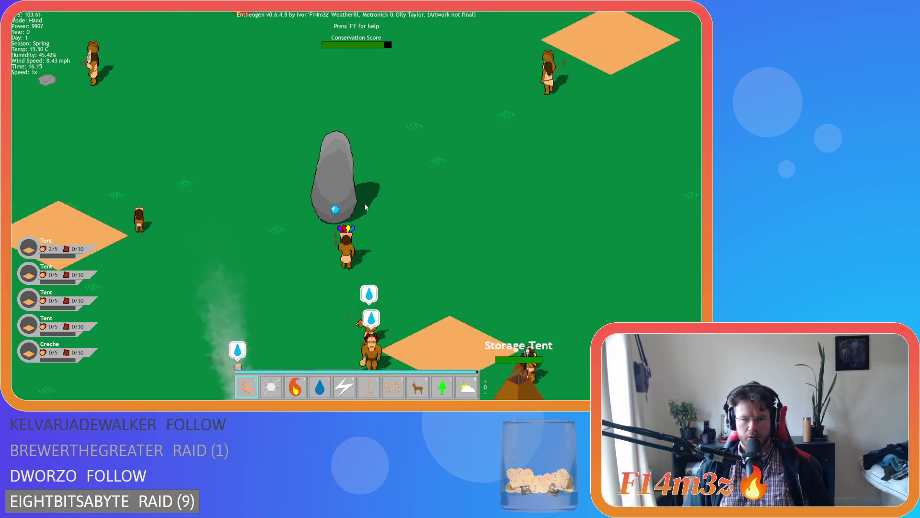
{"action": "scroll", "coordinate": [365, 206], "scroll_direction": "down", "scroll_amount": 2}
{"action": "key", "text": "Tab"}
{"action": "key", "text": "2"}
{"action": "key", "text": "a"}
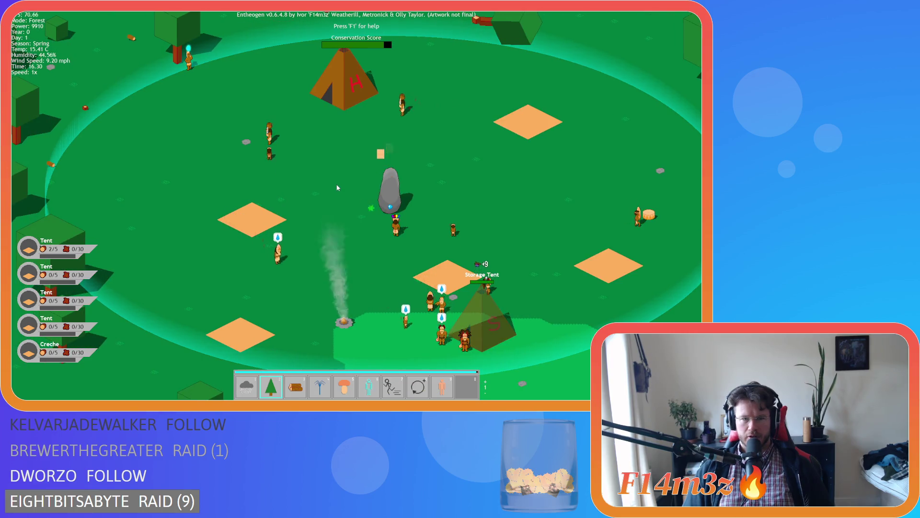
{"action": "left_click", "coordinate": [338, 188]}
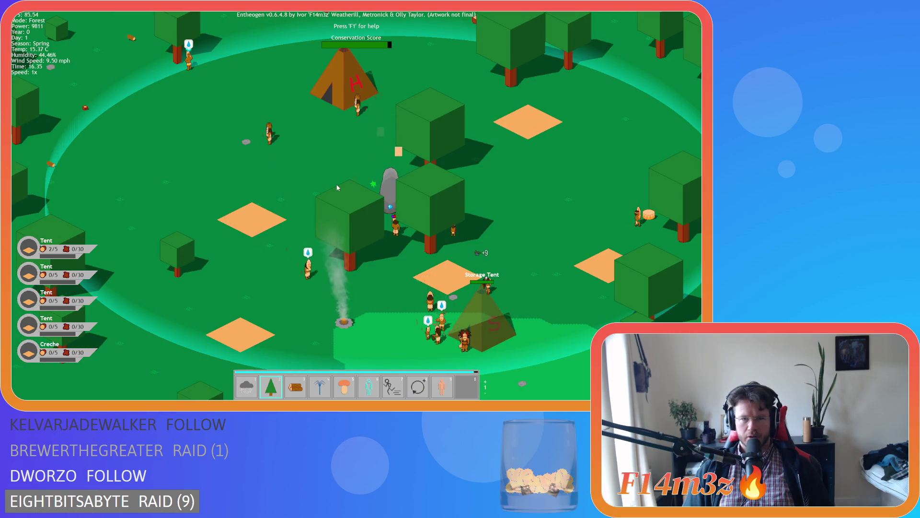
Step: Pan over the village and view Tribe panel stats for the responding and tent-building villagers
{"action": "key", "text": "1"}
{"action": "key", "text": "d"}
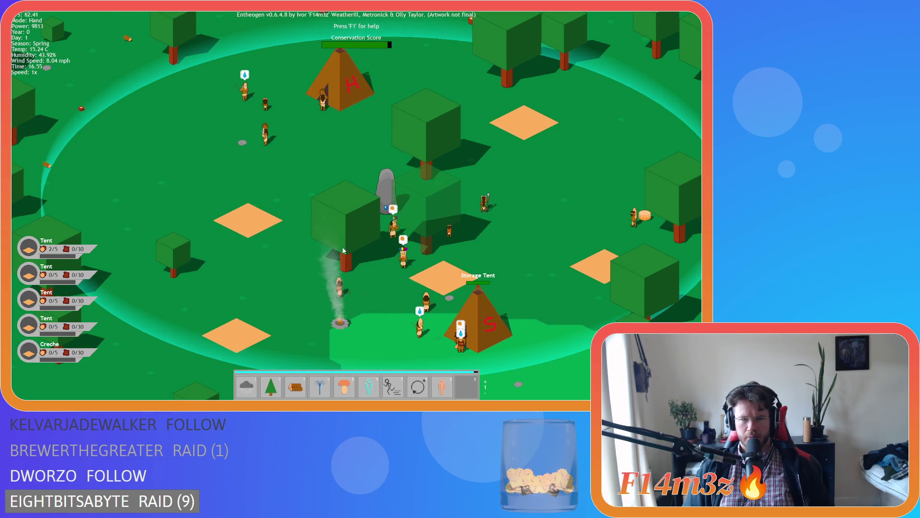
{"action": "key", "text": "s"}
{"action": "key", "text": "d"}
{"action": "key", "text": "w"}
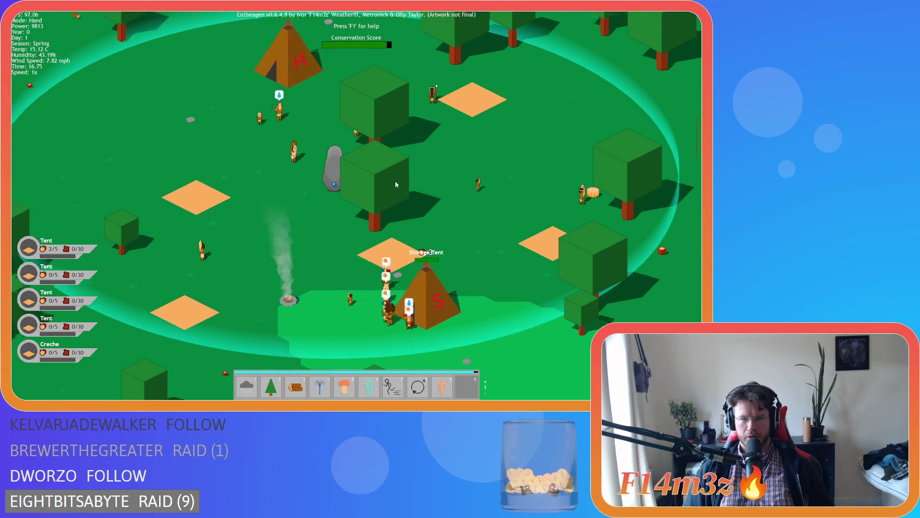
{"action": "key", "text": "w"}
{"action": "key", "text": "d"}
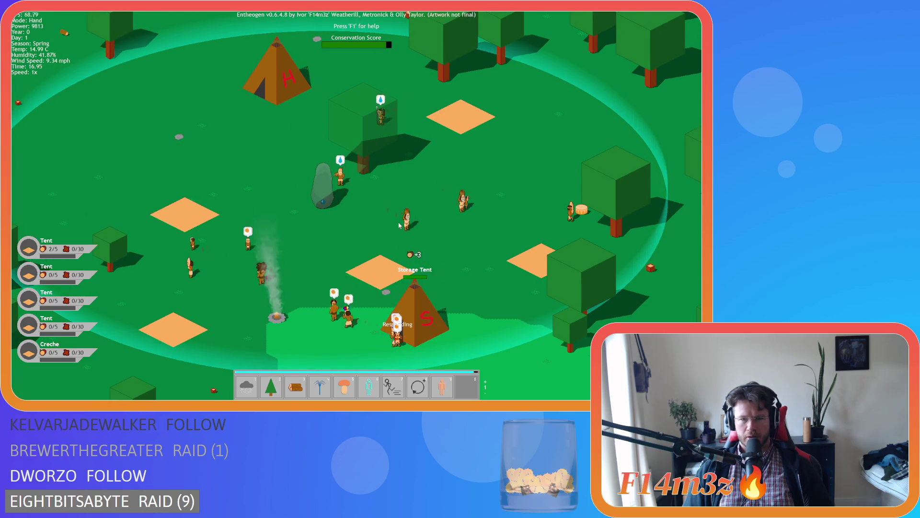
{"action": "key", "text": "s"}
{"action": "left_click", "coordinate": [343, 279]}
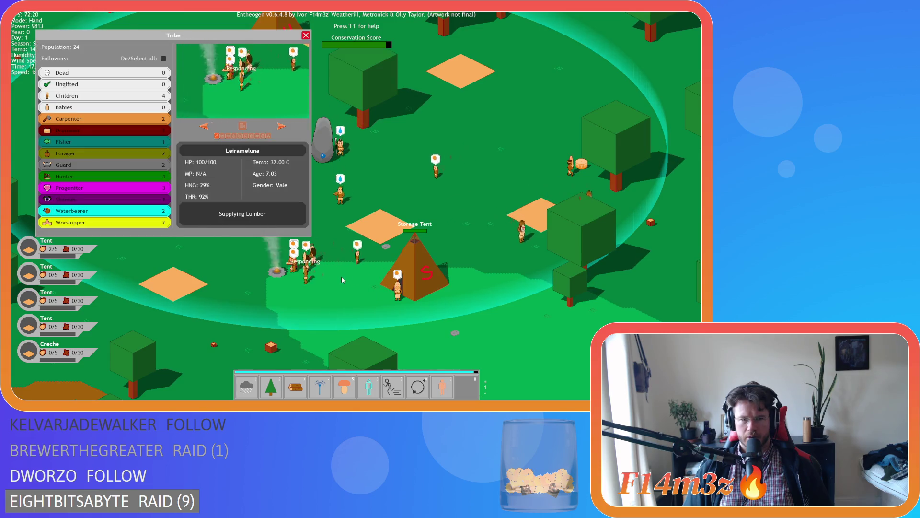
{"action": "key", "text": "a"}
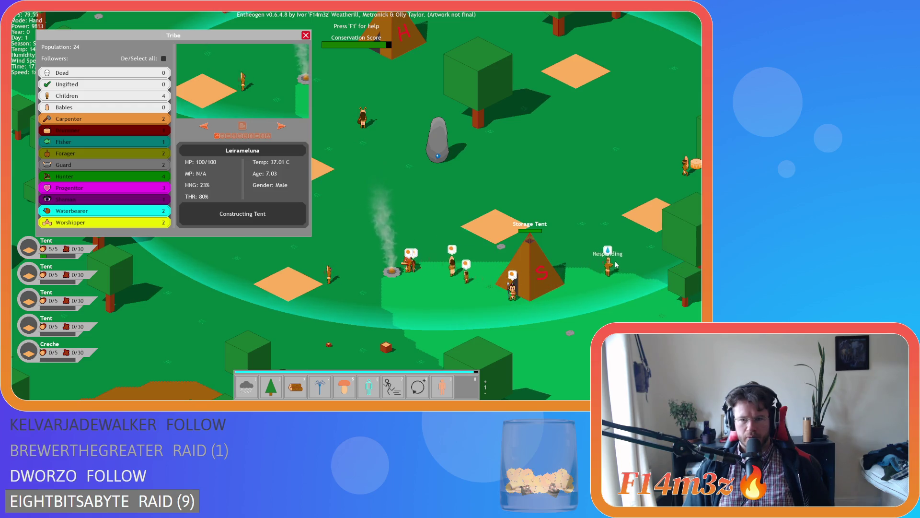
{"action": "left_click", "coordinate": [608, 266]}
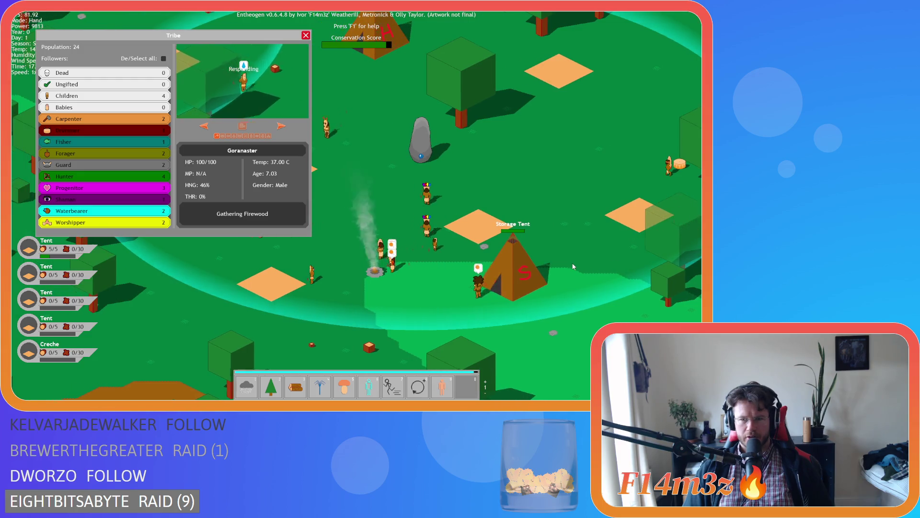
{"action": "key", "text": "d"}
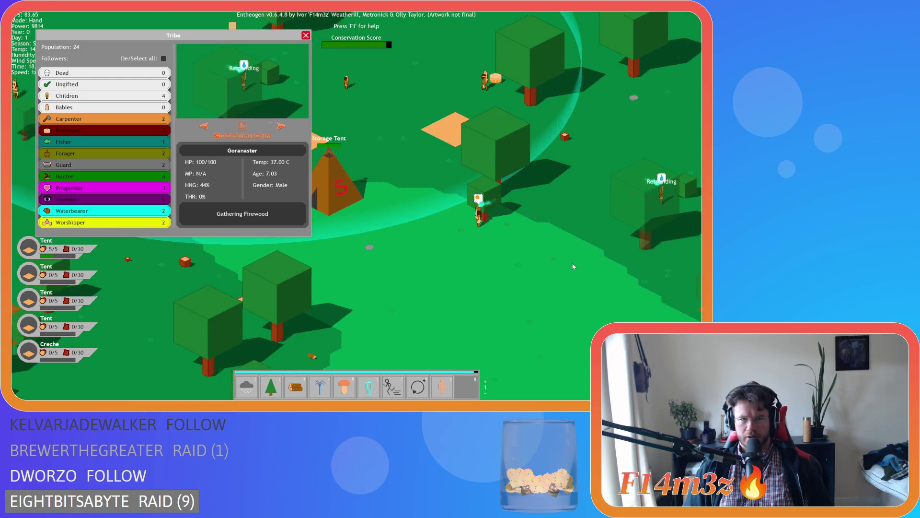
{"action": "left_click", "coordinate": [324, 251]}
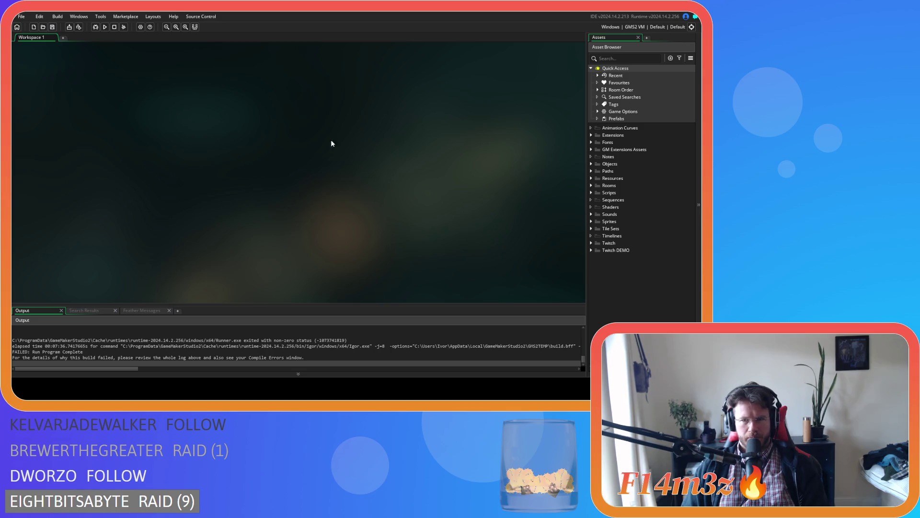
Step: Open sc_drop from Scripts > Game in the Asset Browser and scroll down through its code
{"action": "left_click", "coordinate": [591, 164]}
{"action": "left_click", "coordinate": [591, 163]}
{"action": "left_click", "coordinate": [591, 193]}
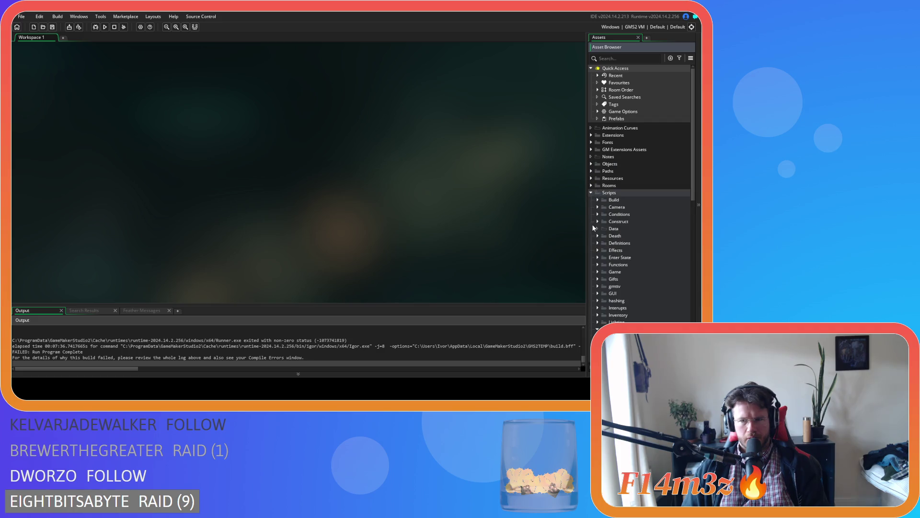
{"action": "left_click", "coordinate": [597, 272]}
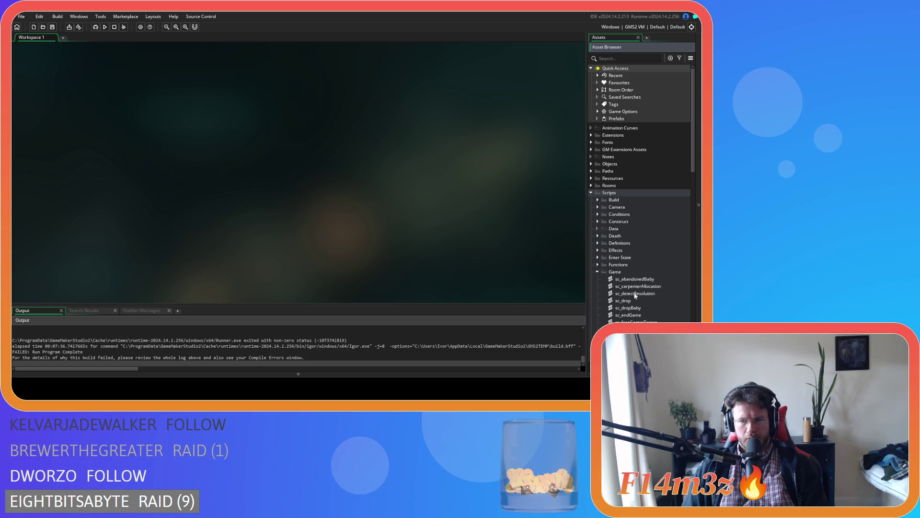
{"action": "double_click", "coordinate": [623, 301]}
{"action": "scroll", "coordinate": [268, 131], "scroll_direction": "down", "scroll_amount": 10}
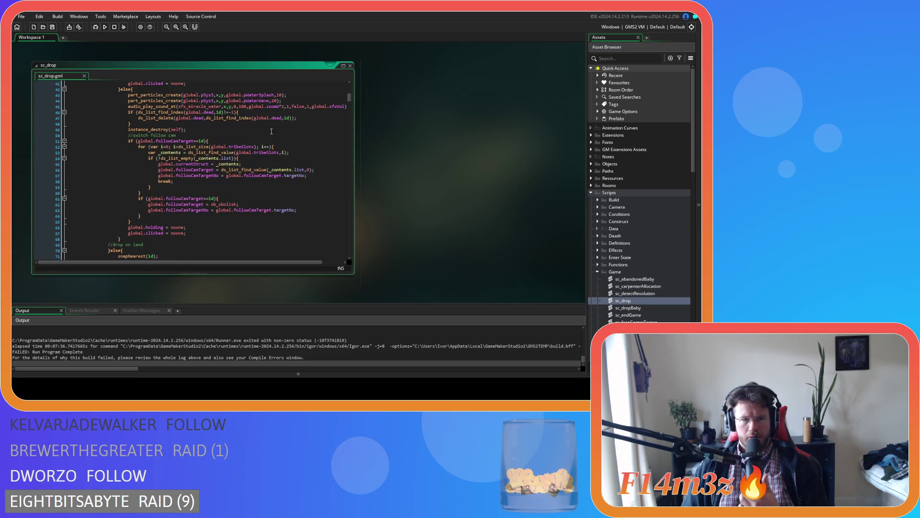
{"action": "scroll", "coordinate": [353, 99], "scroll_direction": "down", "scroll_amount": 1}
{"action": "scroll", "coordinate": [352, 99], "scroll_direction": "down", "scroll_amount": 10}
{"action": "scroll", "coordinate": [351, 103], "scroll_direction": "down", "scroll_amount": 4}
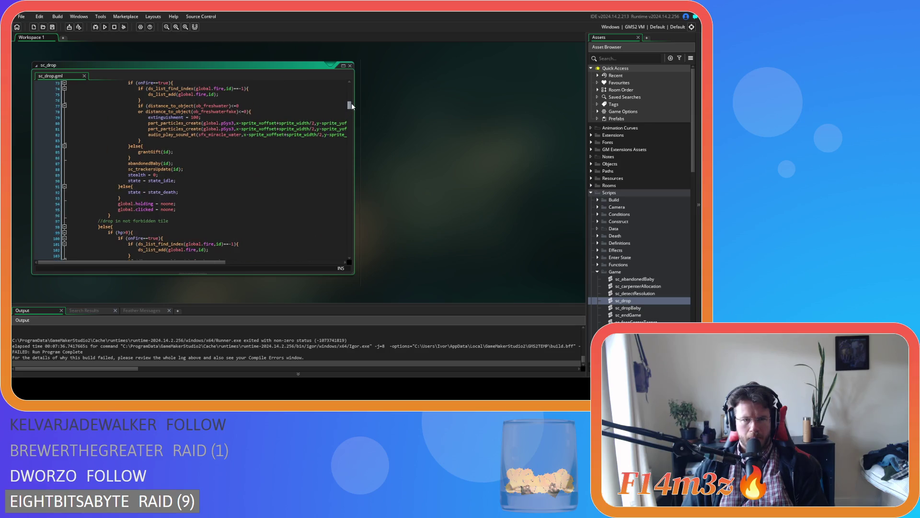
{"action": "left_click", "coordinate": [286, 122]}
Step: Search sc_drop for 'new item' and inspect the sp_fur_icon sprite reference
{"action": "key", "text": "ctrl+f"}
{"action": "type", "text": "new item"}
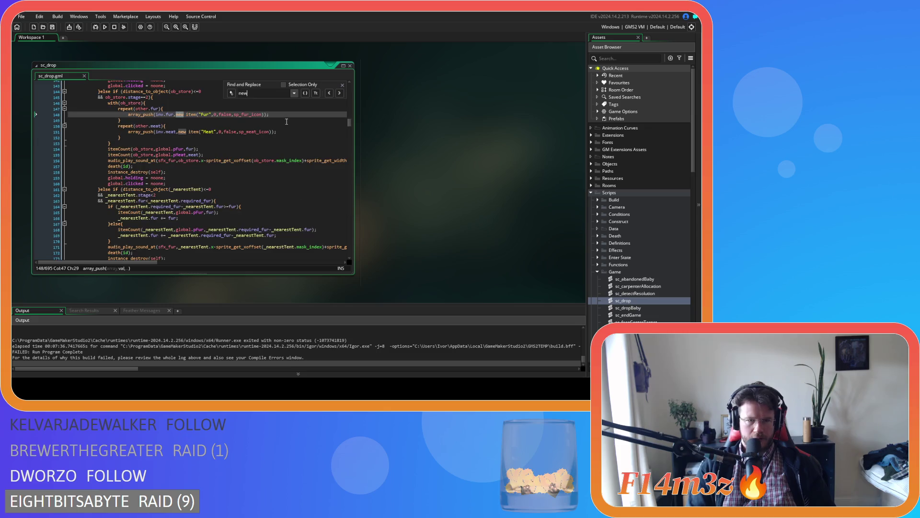
{"action": "left_click", "coordinate": [243, 115]}
{"action": "left_click", "coordinate": [243, 115]}
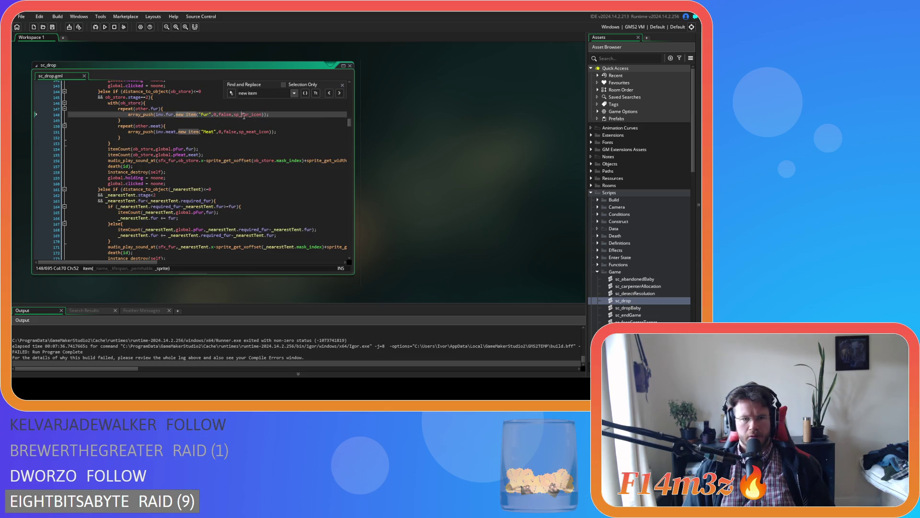
{"action": "scroll", "coordinate": [273, 127], "scroll_direction": "up", "scroll_amount": 1}
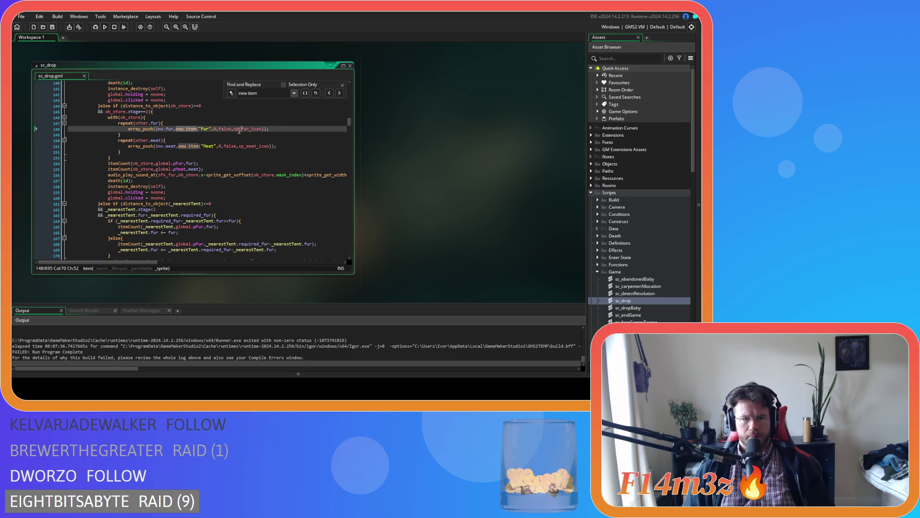
Step: Step through the 'new item' matches, checking sp_wood_icon on line 272, ending at line 482
{"action": "left_click", "coordinate": [341, 94]}
{"action": "left_click", "coordinate": [341, 93]}
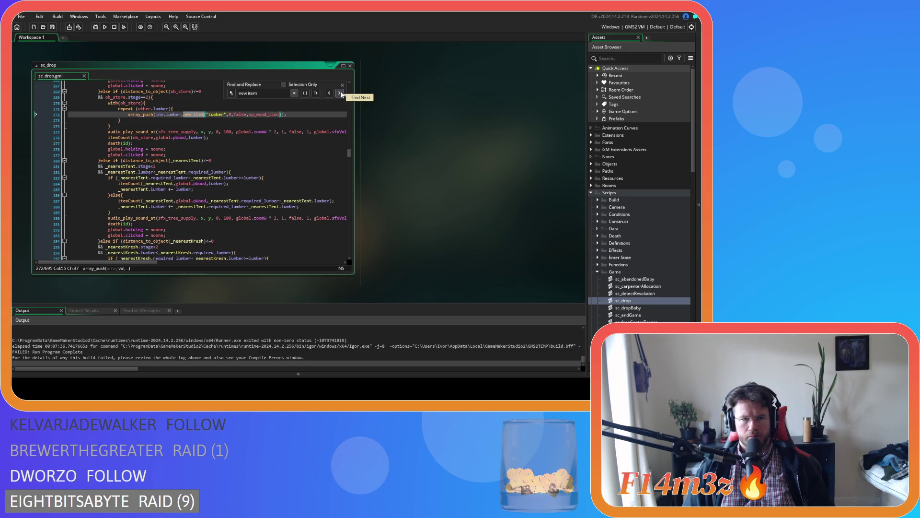
{"action": "left_click", "coordinate": [265, 115]}
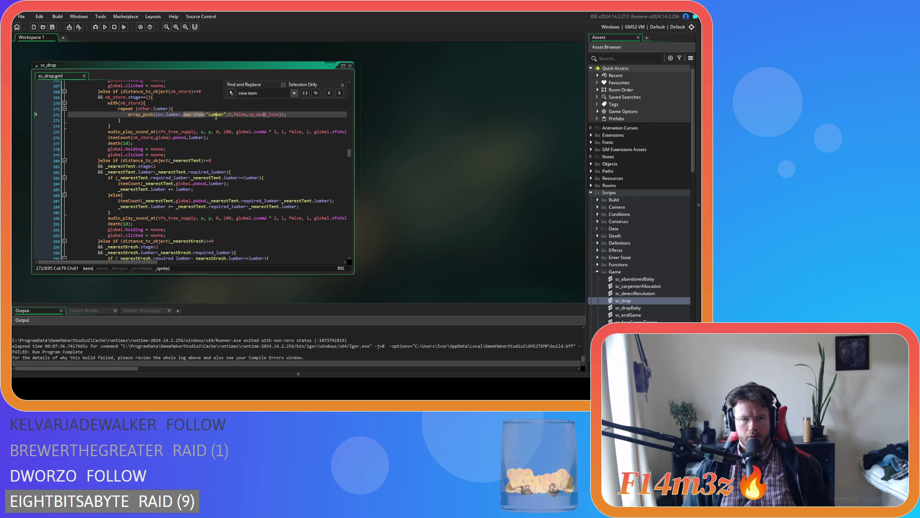
{"action": "scroll", "coordinate": [220, 115], "scroll_direction": "up", "scroll_amount": 3}
{"action": "scroll", "coordinate": [234, 118], "scroll_direction": "up", "scroll_amount": 2}
{"action": "scroll", "coordinate": [234, 118], "scroll_direction": "down", "scroll_amount": 2}
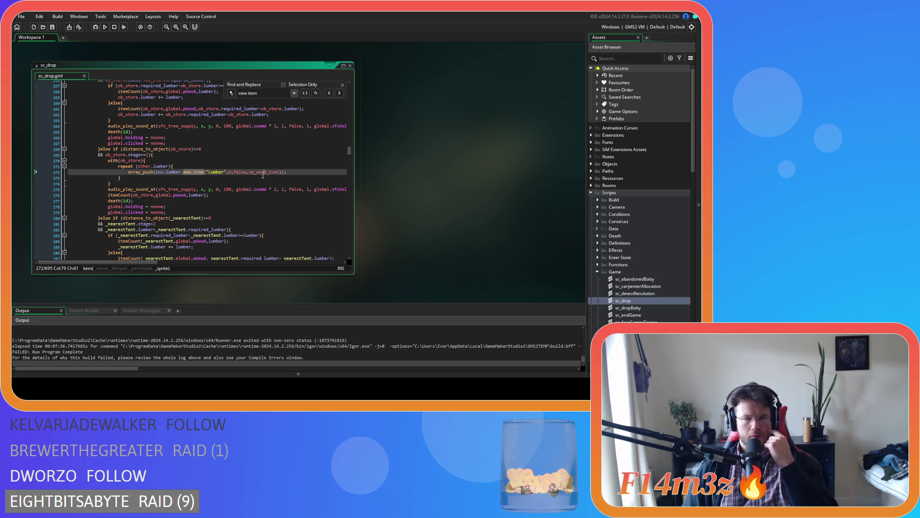
{"action": "left_click", "coordinate": [339, 94]}
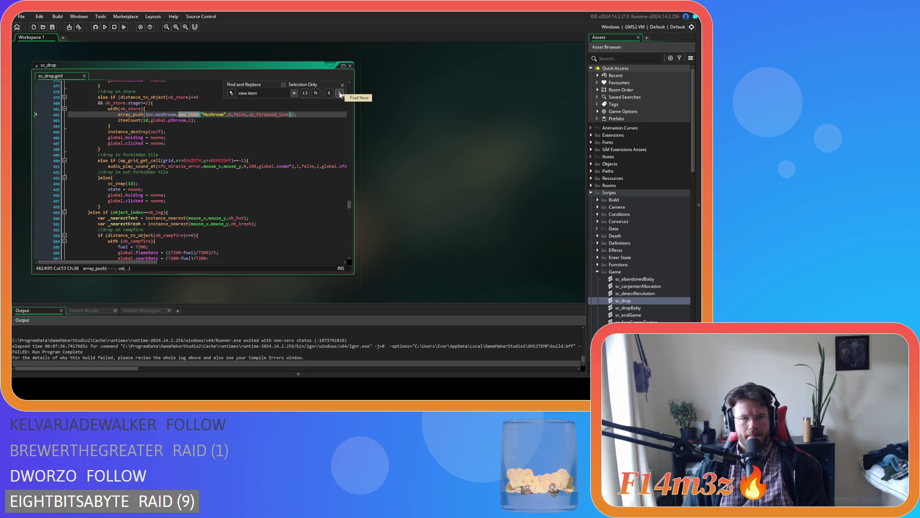
{"action": "left_click", "coordinate": [338, 93]}
{"action": "left_click", "coordinate": [338, 93]}
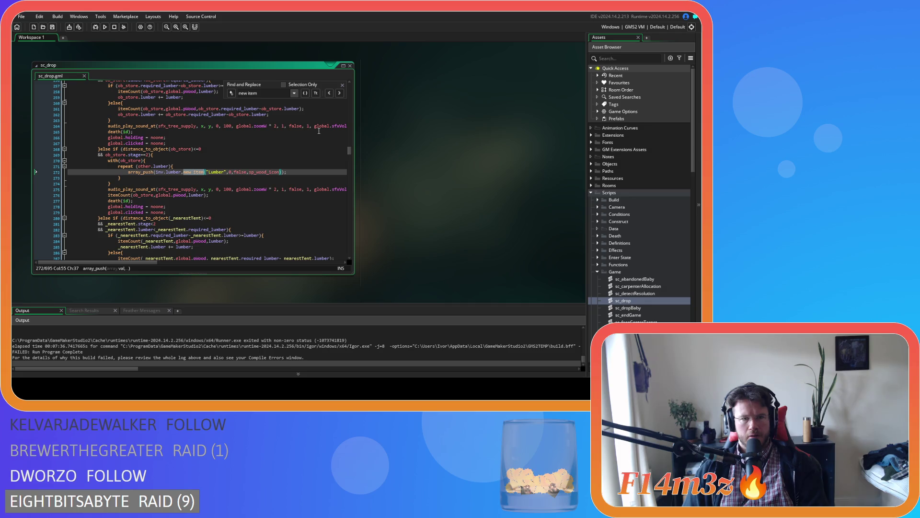
{"action": "left_click", "coordinate": [340, 94]}
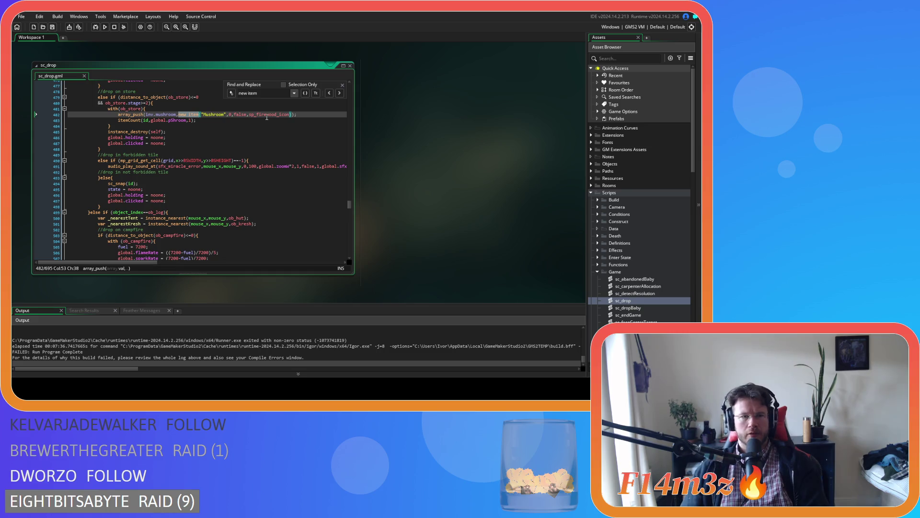
Step: Change the line 482 sprite name from the firewood icon to sp_shroom_icon and save sc_drop
{"action": "left_click_drag", "start_coordinate": [277, 115], "coordinate": [257, 115]}
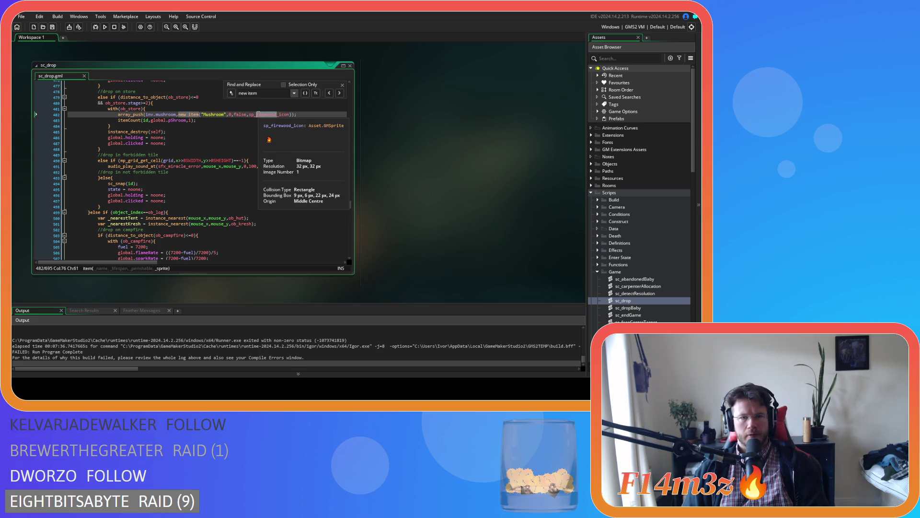
{"action": "type", "text": "mushroom,"}
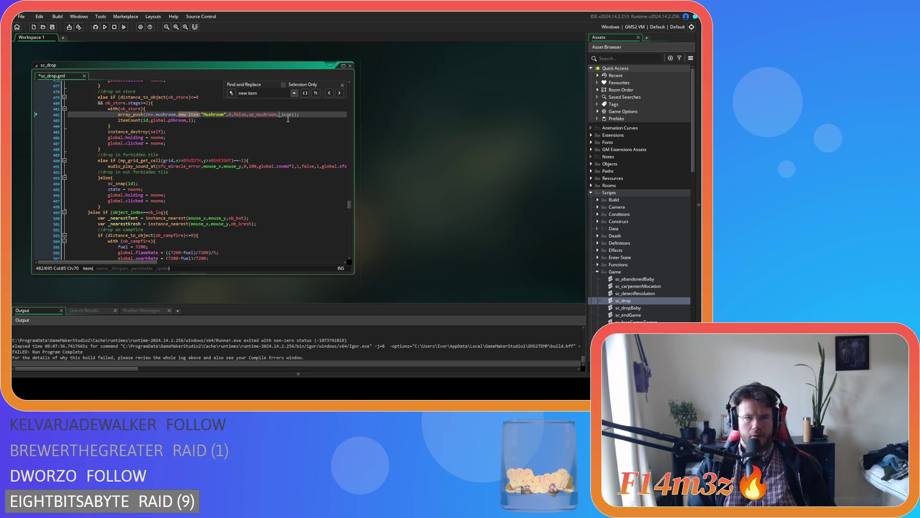
{"action": "key", "text": "BackSpace"}
{"action": "type", "text": "m"}
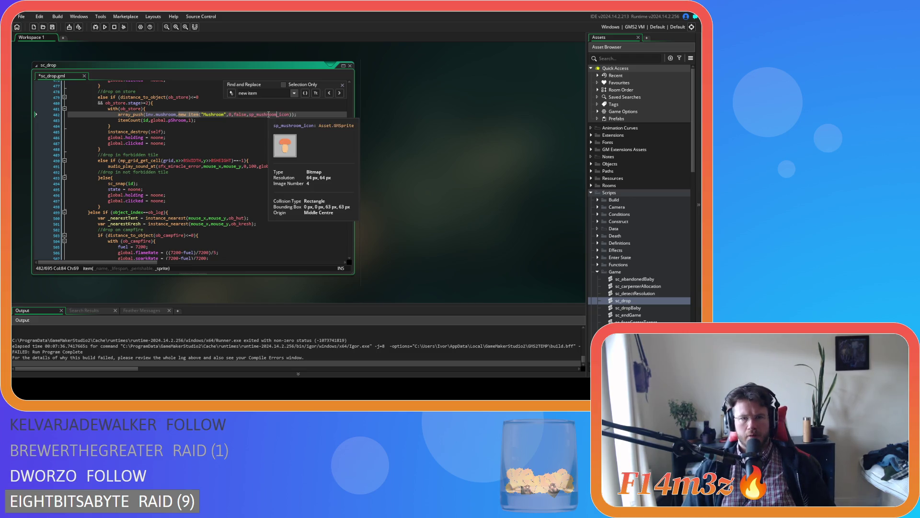
{"action": "left_click", "coordinate": [263, 115]}
{"action": "key", "text": "BackSpace"}
{"action": "key", "text": "BackSpace"}
{"action": "left_click", "coordinate": [300, 114]}
{"action": "key", "text": "ctrl+s"}
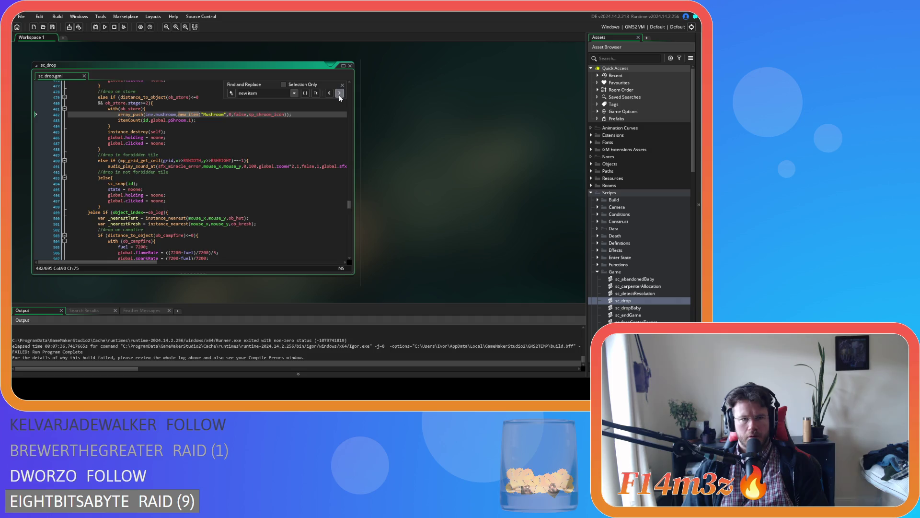
Step: Cycle through the 'new item' matches on lines 532, 148, 151, 272 and 482, then onward
{"action": "left_click", "coordinate": [339, 94]}
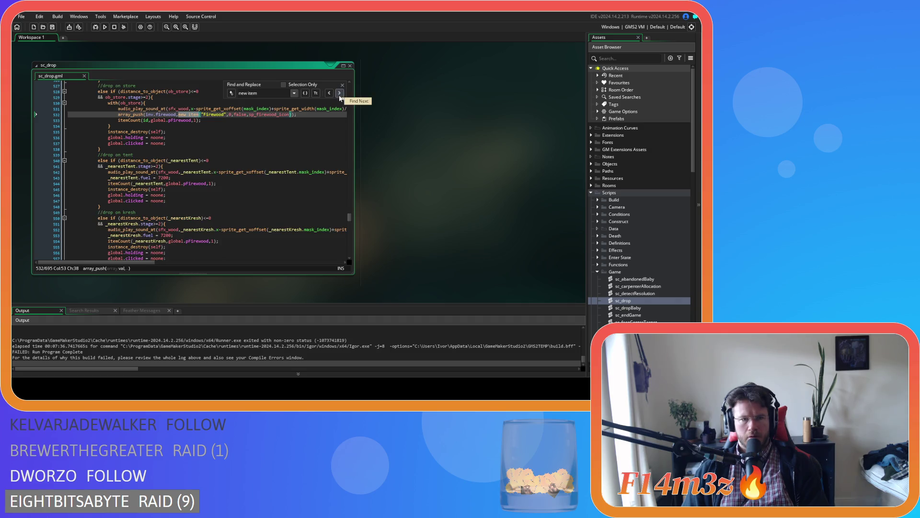
{"action": "left_click", "coordinate": [339, 94]}
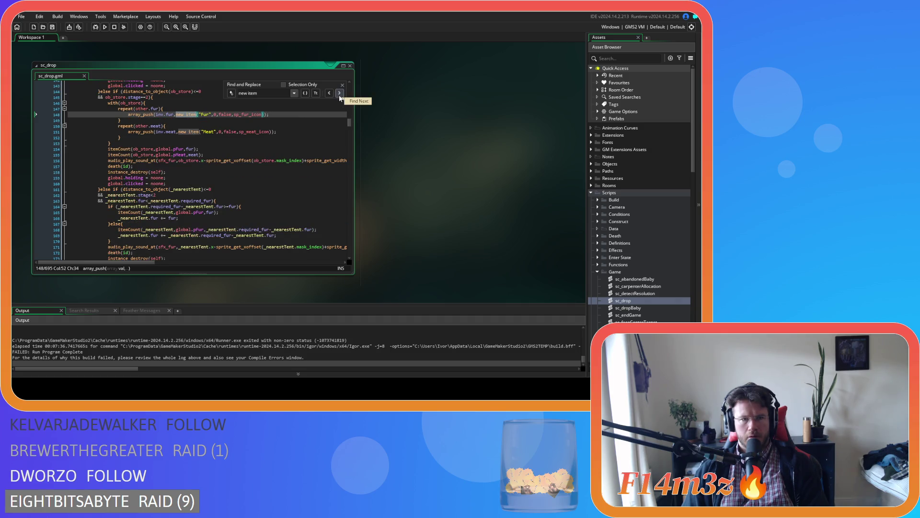
{"action": "left_click", "coordinate": [340, 93]}
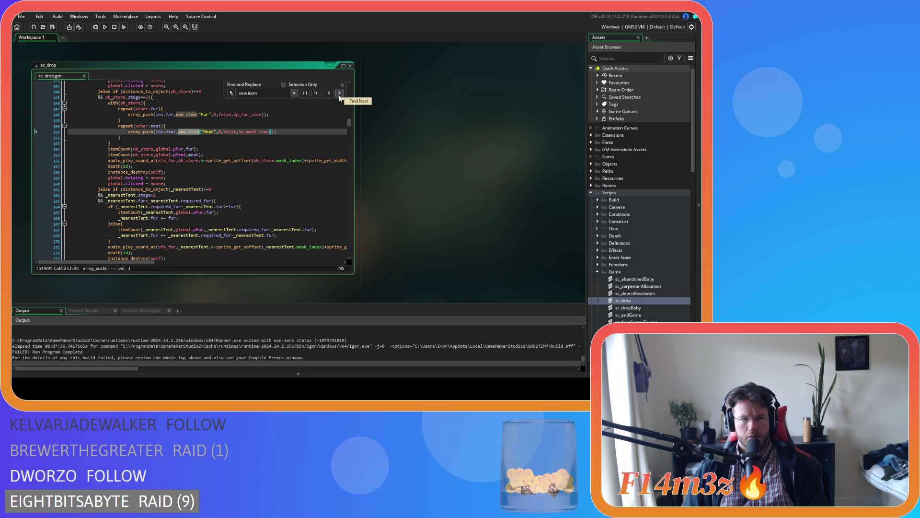
{"action": "left_click", "coordinate": [340, 93]}
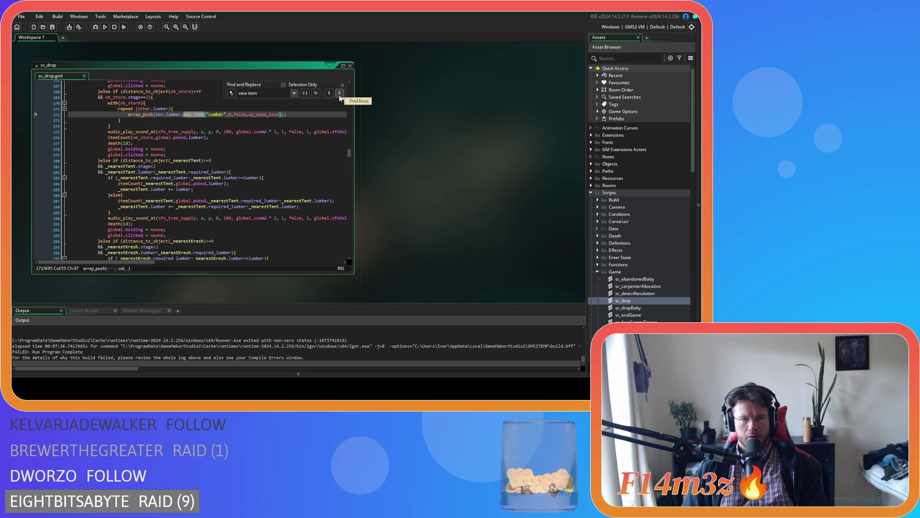
{"action": "left_click", "coordinate": [339, 94]}
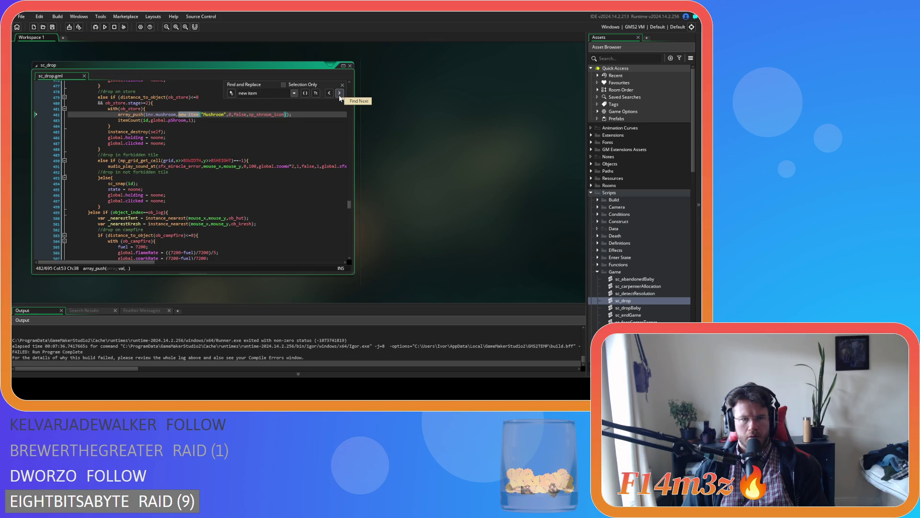
{"action": "left_click", "coordinate": [339, 94]}
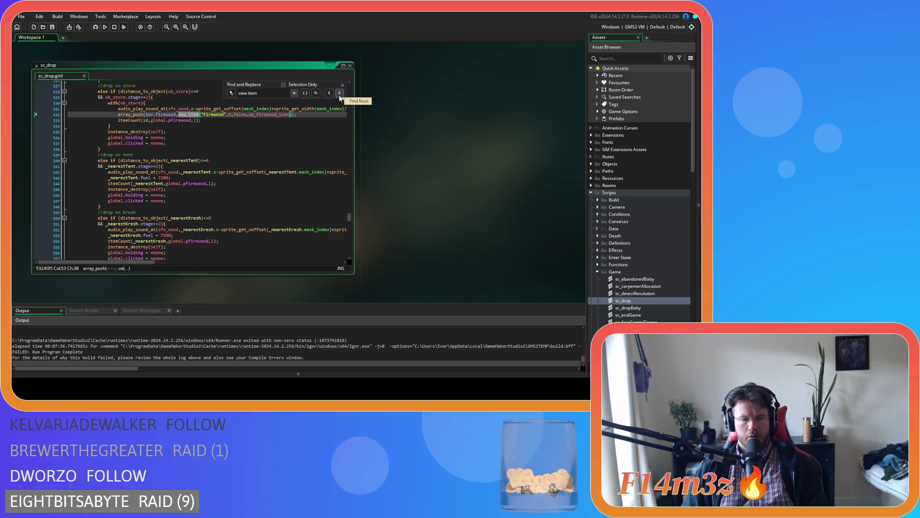
{"action": "scroll", "coordinate": [266, 317], "scroll_direction": "up", "scroll_amount": 5}
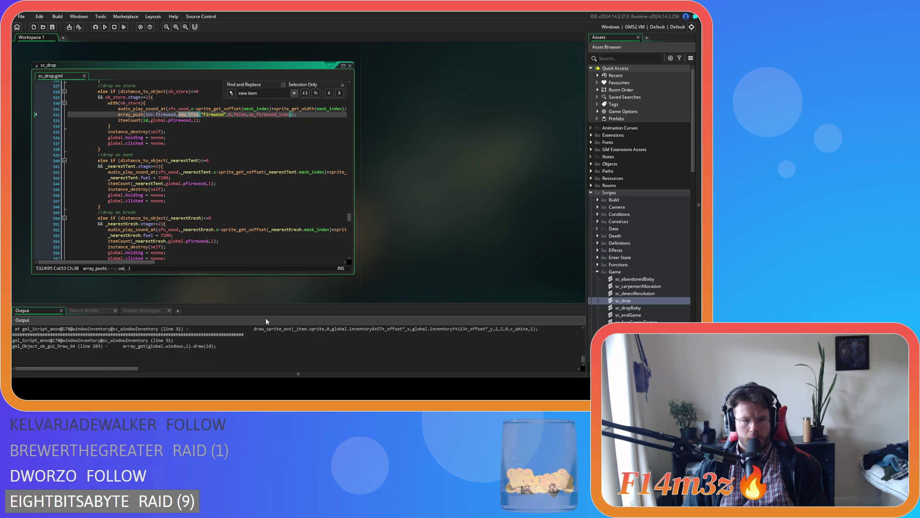
Step: Select the draw_sprite_ext error line in the Output log and collapse the Game scripts folder
{"action": "scroll", "coordinate": [250, 326], "scroll_direction": "up", "scroll_amount": 1}
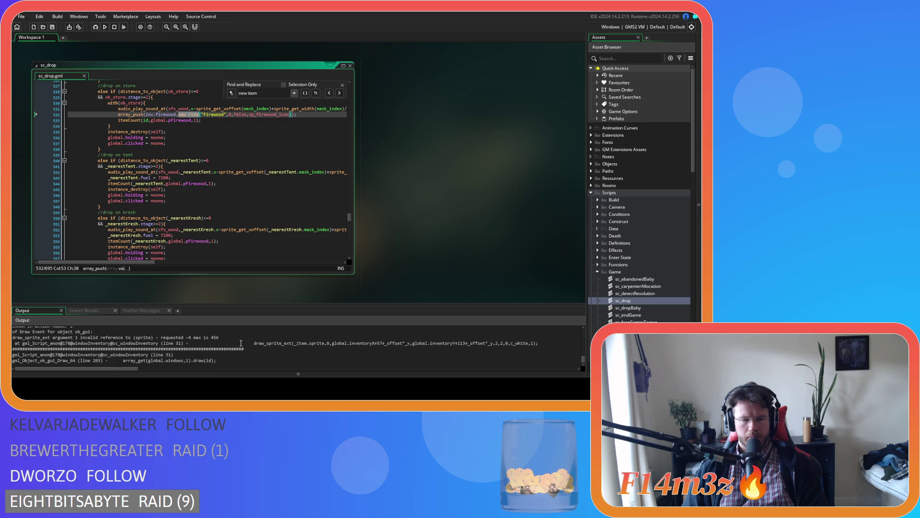
{"action": "left_click", "coordinate": [194, 343]}
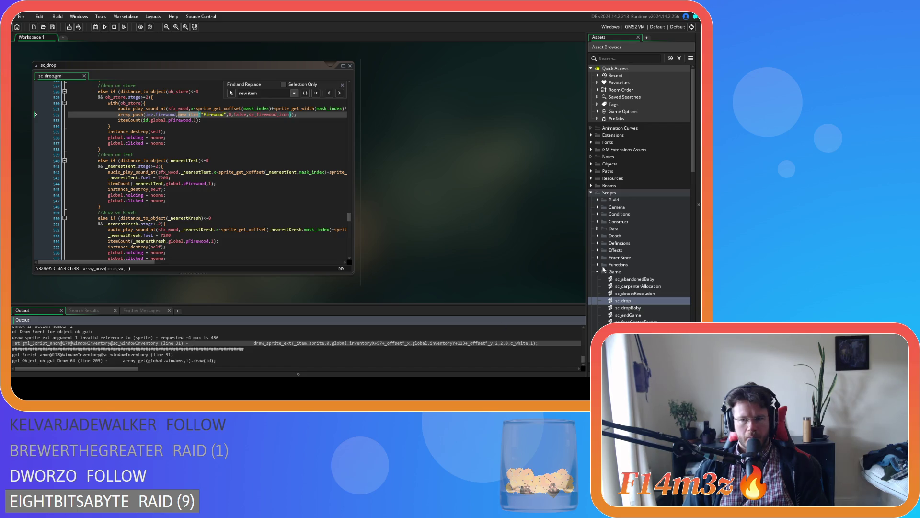
{"action": "left_click", "coordinate": [599, 272]}
Step: Highlight draw_sprite_ext in the output error and open sc_windowInventory from Scripts > GUI > Inventory
{"action": "scroll", "coordinate": [598, 270], "scroll_direction": "down", "scroll_amount": 3}
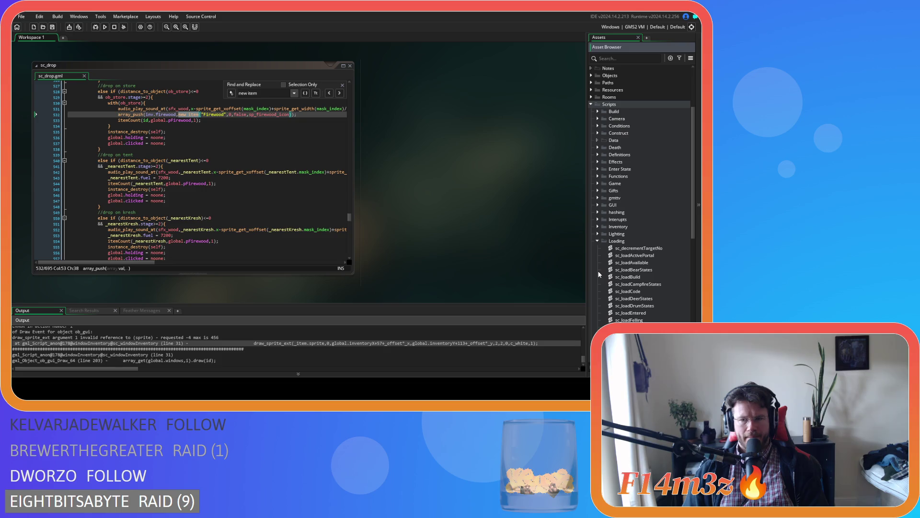
{"action": "left_click", "coordinate": [598, 240]}
{"action": "double_click", "coordinate": [271, 343]}
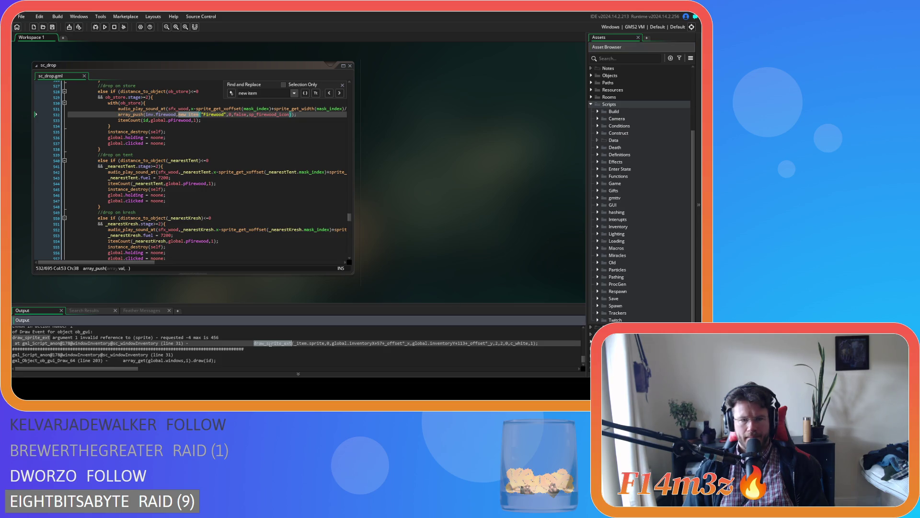
{"action": "left_click", "coordinate": [409, 342]}
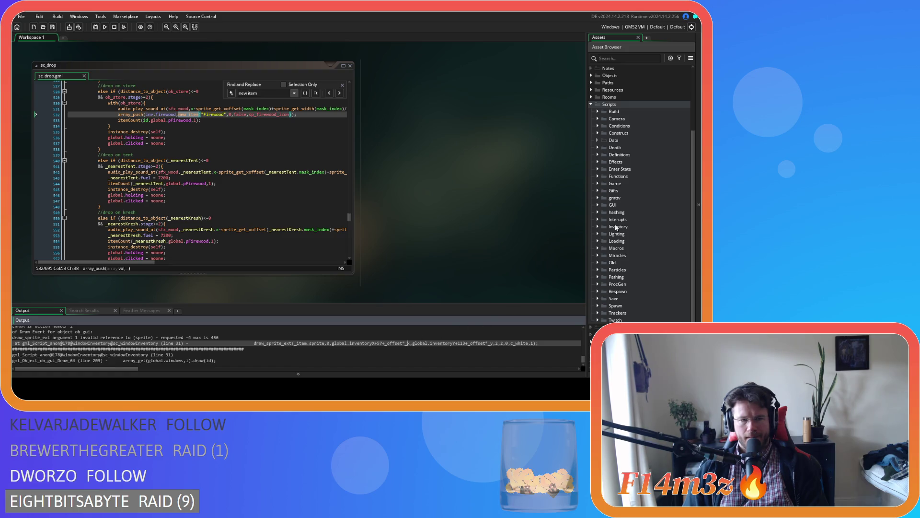
{"action": "left_click", "coordinate": [597, 205]}
{"action": "left_click", "coordinate": [604, 234]}
{"action": "double_click", "coordinate": [642, 241]}
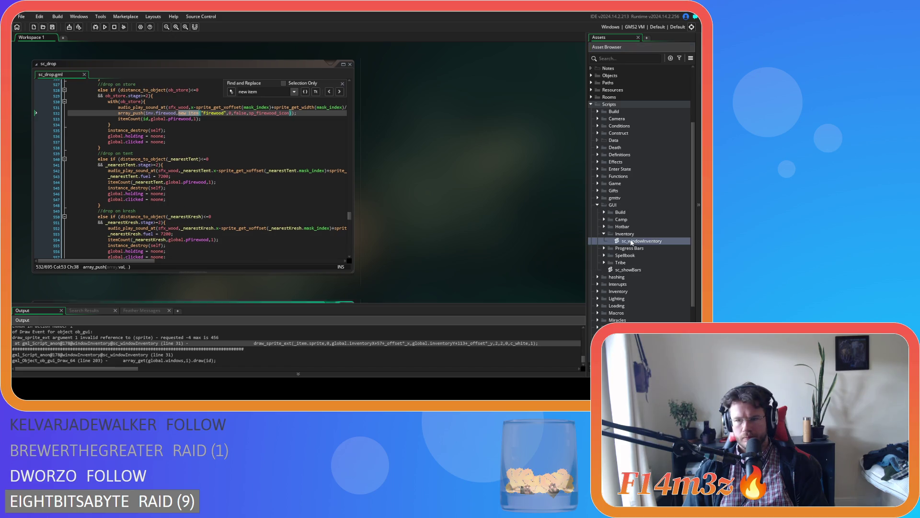
Step: Review lines 16–24 of sc_windowInventory, from the ob_store stage check to the global.items loop
{"action": "left_click", "coordinate": [217, 207]}
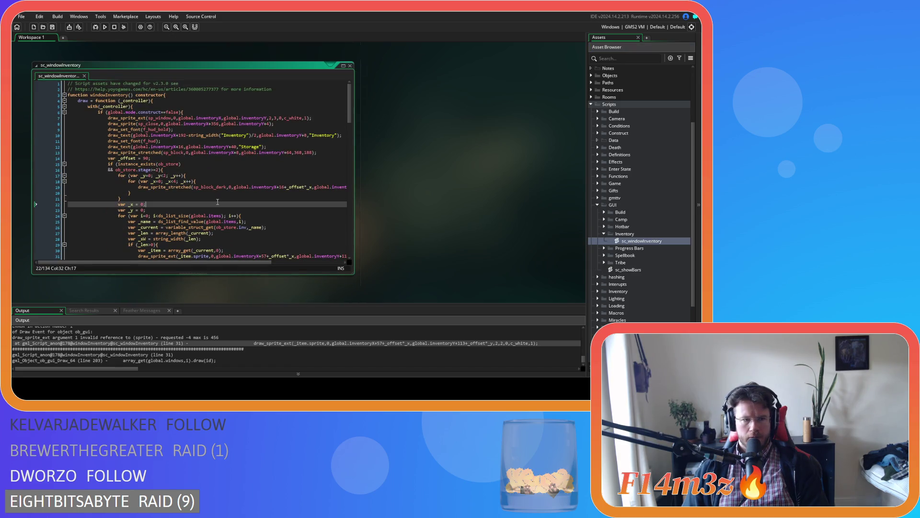
{"action": "scroll", "coordinate": [217, 204], "scroll_direction": "down", "scroll_amount": 3}
{"action": "scroll", "coordinate": [223, 168], "scroll_direction": "up", "scroll_amount": 1}
{"action": "left_click", "coordinate": [212, 128]}
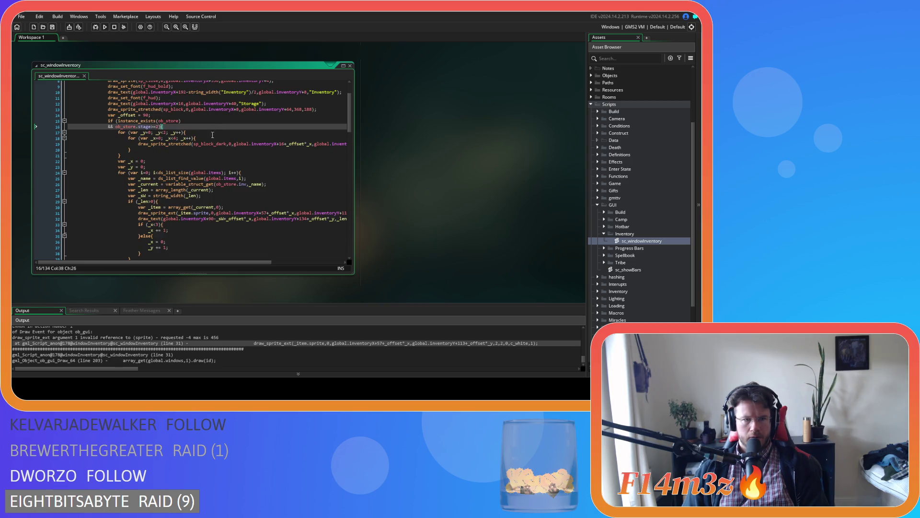
{"action": "scroll", "coordinate": [192, 158], "scroll_direction": "up", "scroll_amount": 1}
{"action": "scroll", "coordinate": [204, 240], "scroll_direction": "down", "scroll_amount": 1}
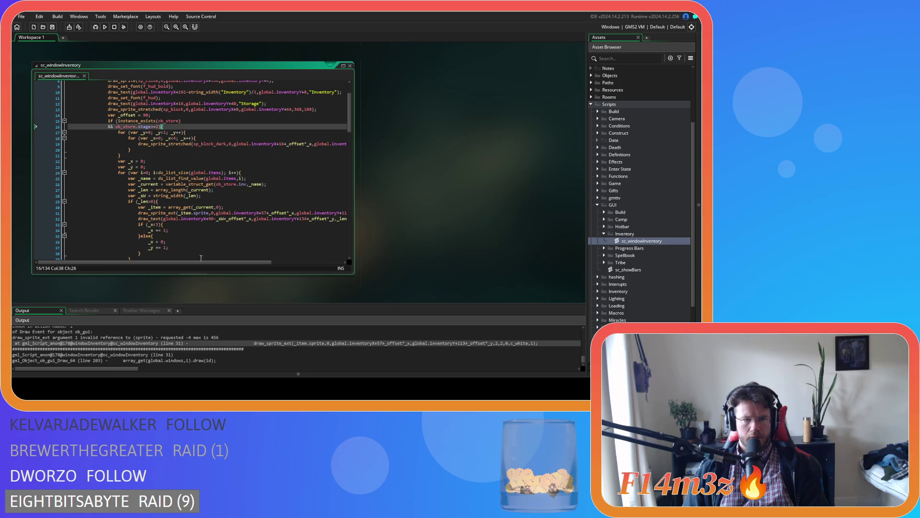
{"action": "left_click", "coordinate": [263, 169]}
{"action": "left_click", "coordinate": [262, 172]}
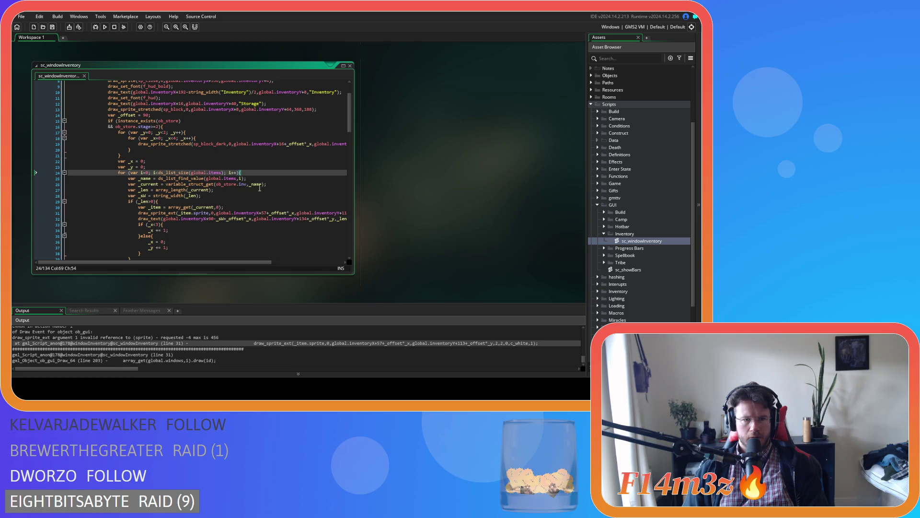
Step: Scroll through and select part of the loop's draw code, then expand Objects > Game
{"action": "scroll", "coordinate": [273, 194], "scroll_direction": "down", "scroll_amount": 1}
{"action": "scroll", "coordinate": [288, 201], "scroll_direction": "down", "scroll_amount": 1}
{"action": "scroll", "coordinate": [292, 204], "scroll_direction": "up", "scroll_amount": 1}
{"action": "scroll", "coordinate": [292, 204], "scroll_direction": "down", "scroll_amount": 1}
{"action": "scroll", "coordinate": [292, 204], "scroll_direction": "down", "scroll_amount": 1}
{"action": "scroll", "coordinate": [292, 205], "scroll_direction": "up", "scroll_amount": 1}
{"action": "scroll", "coordinate": [292, 204], "scroll_direction": "down", "scroll_amount": 1}
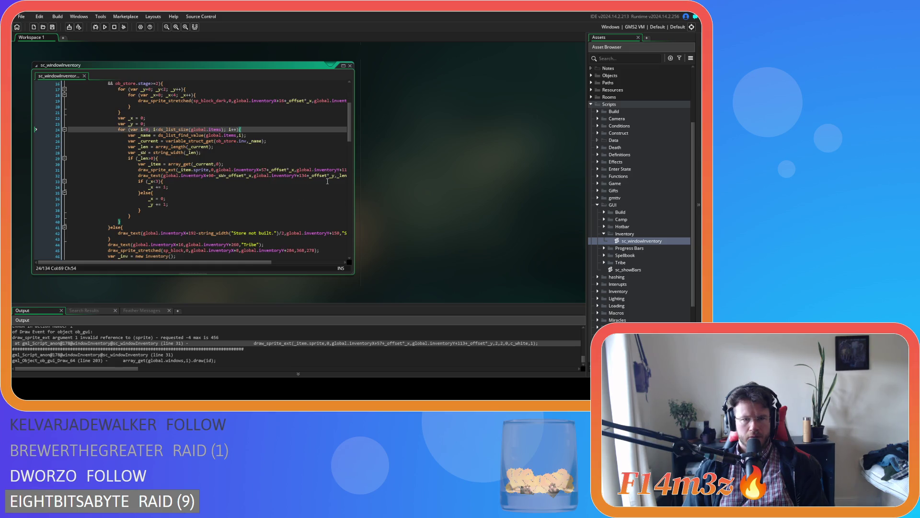
{"action": "mouse_move", "coordinate": [229, 263]}
{"action": "left_mouse_down"}
{"action": "mouse_move", "coordinate": [245, 263]}
{"action": "mouse_move", "coordinate": [231, 259]}
{"action": "left_mouse_up"}
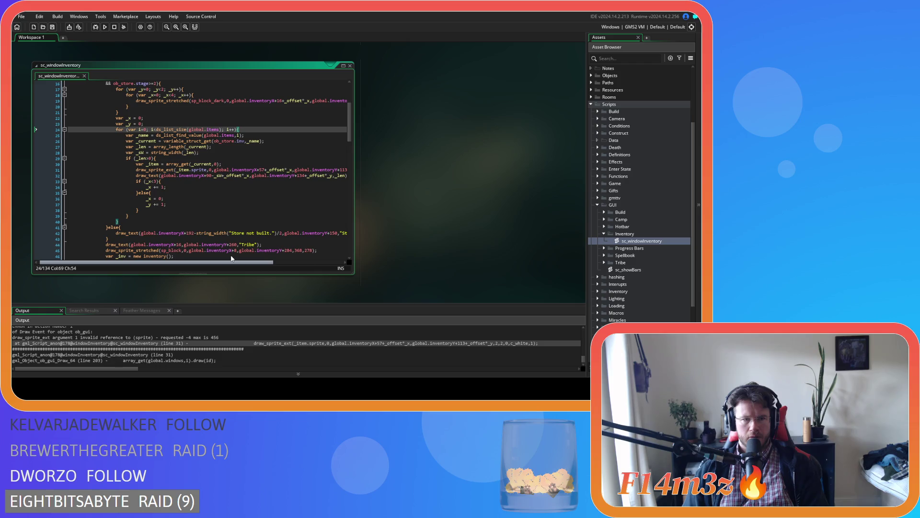
{"action": "left_click_drag", "start_coordinate": [231, 258], "coordinate": [238, 257]}
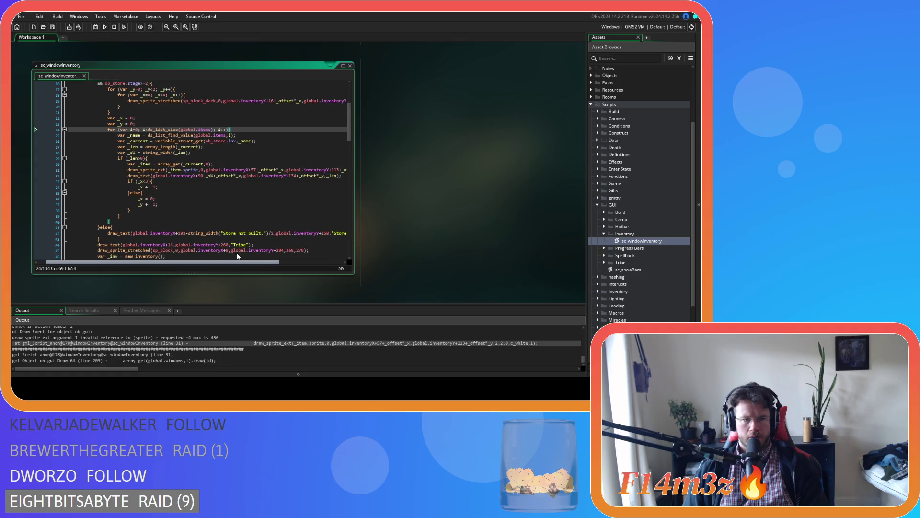
{"action": "left_click_drag", "start_coordinate": [237, 256], "coordinate": [260, 254]}
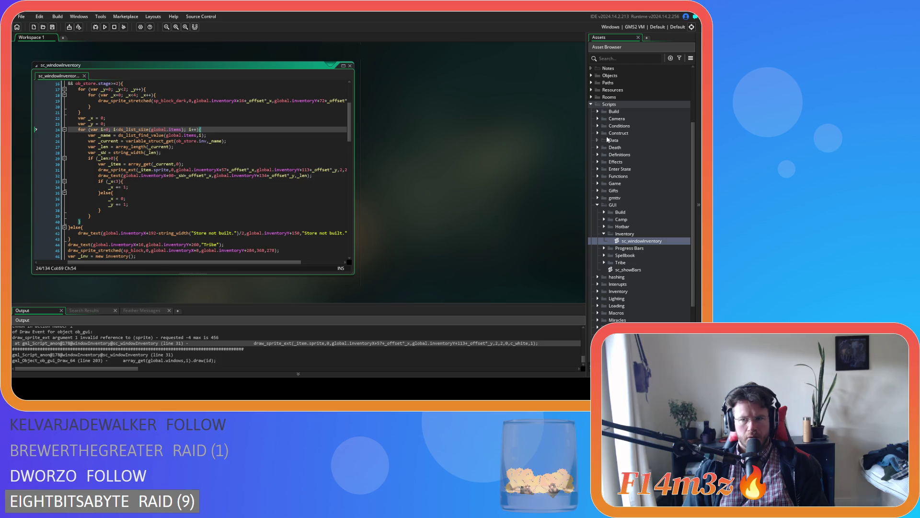
{"action": "scroll", "coordinate": [606, 142], "scroll_direction": "up", "scroll_amount": 5}
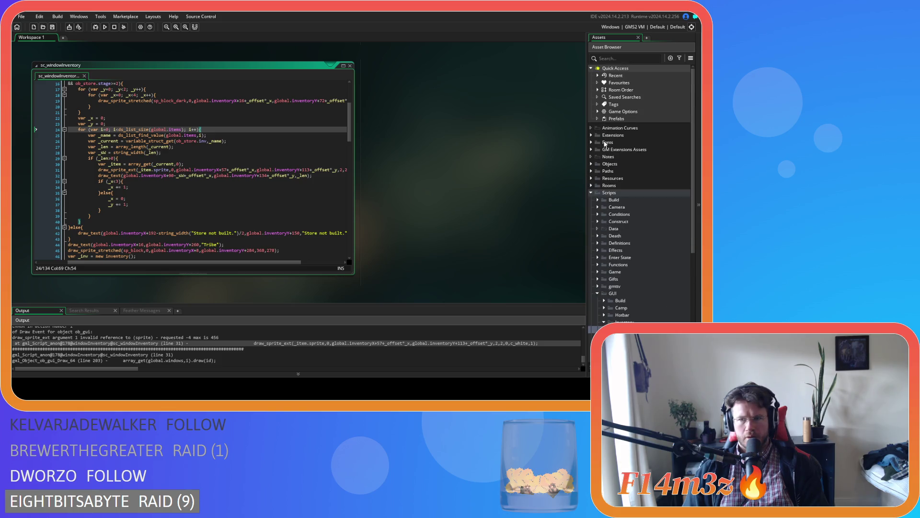
{"action": "left_click", "coordinate": [591, 164]}
{"action": "left_click", "coordinate": [598, 199]}
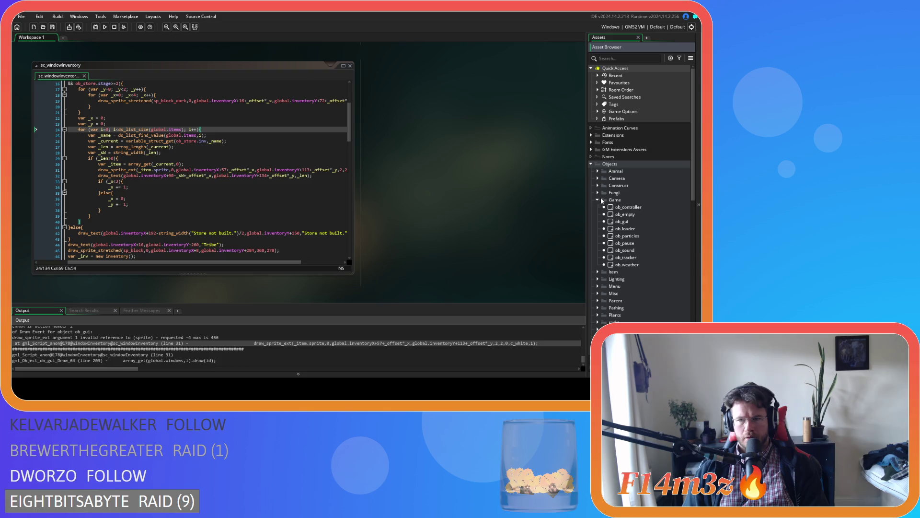
Step: Open ob_controller's Create event and search it for global.items
{"action": "double_click", "coordinate": [628, 208]}
{"action": "left_click", "coordinate": [179, 103]}
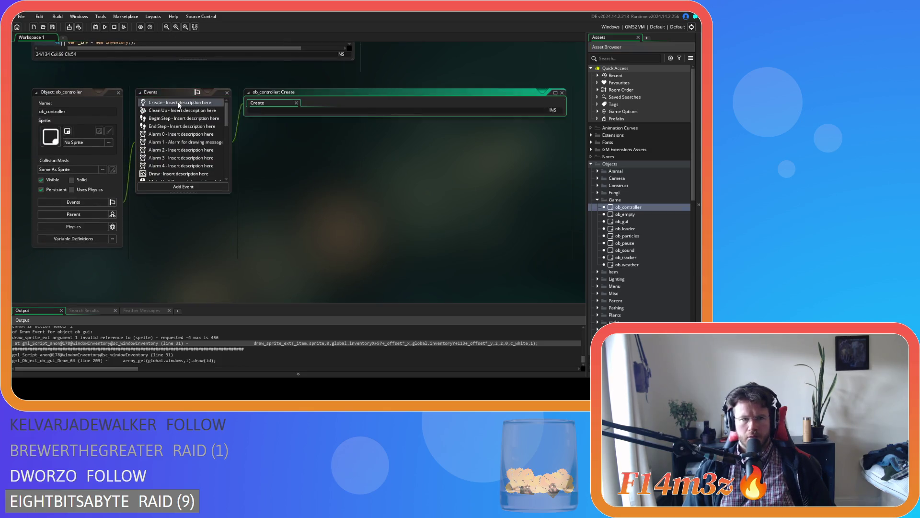
{"action": "key", "text": "ctrl+f"}
{"action": "type", "text": "global"}
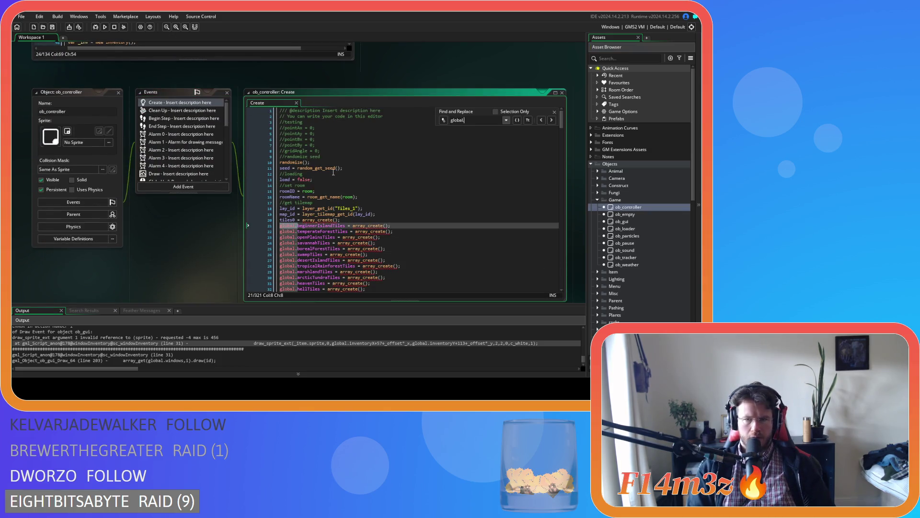
{"action": "type", "text": ".items"}
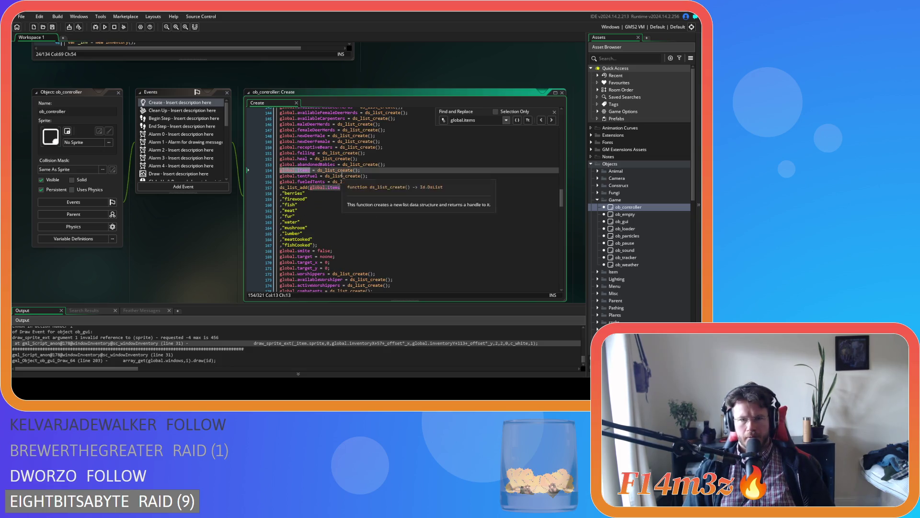
Step: Check the item-name entries "firewood" (line 159) and "meat" (line 161), then scroll back up
{"action": "left_click", "coordinate": [322, 194]}
{"action": "left_click", "coordinate": [314, 200]}
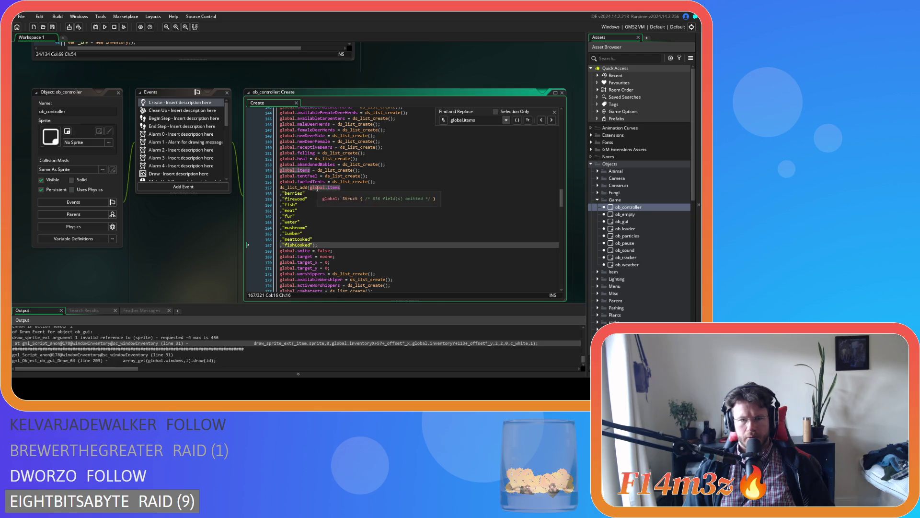
{"action": "left_click", "coordinate": [320, 211]}
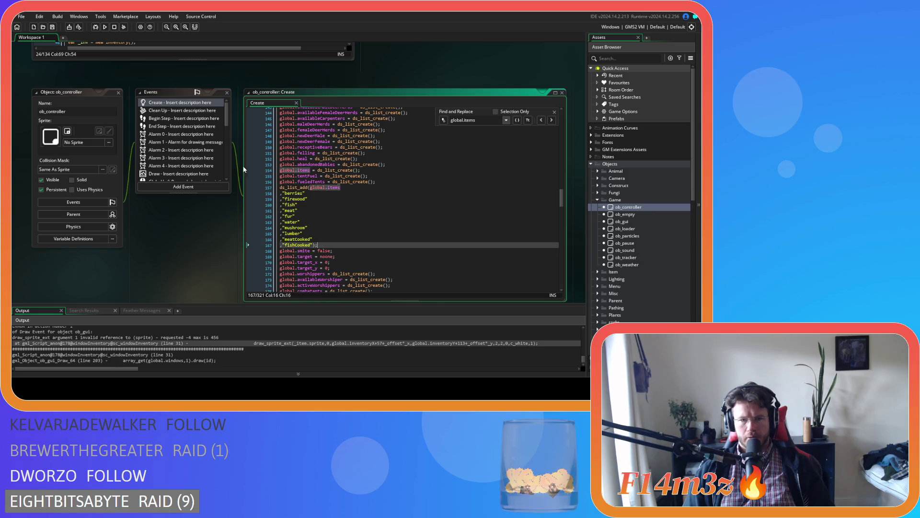
{"action": "scroll", "coordinate": [226, 145], "scroll_direction": "up", "scroll_amount": 4}
{"action": "scroll", "coordinate": [364, 177], "scroll_direction": "up", "scroll_amount": 1}
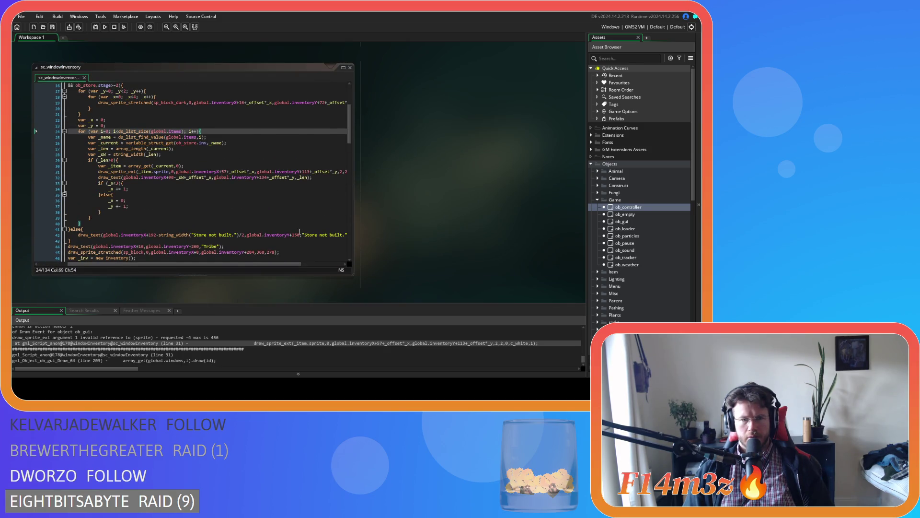
{"action": "scroll", "coordinate": [366, 200], "scroll_direction": "up", "scroll_amount": 5}
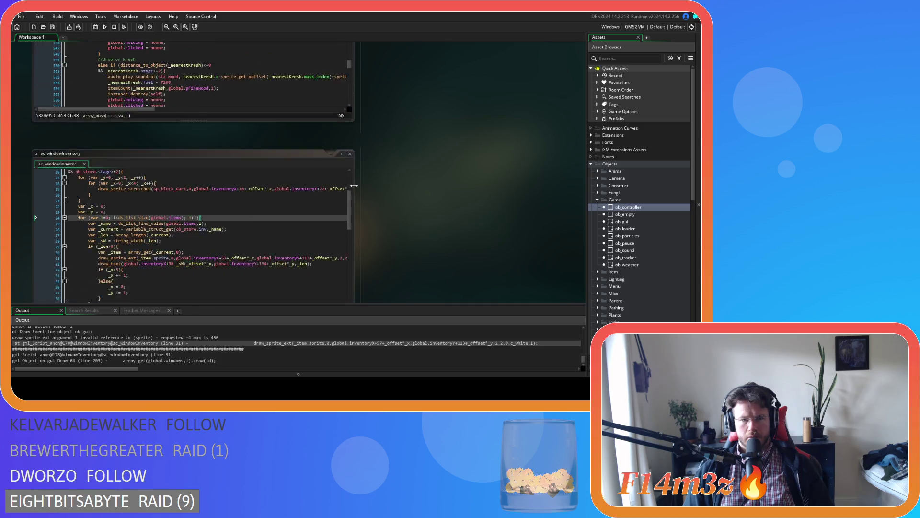
Step: Scroll through sc_drop and jump to the next 'new item' match, the Fur push
{"action": "scroll", "coordinate": [293, 192], "scroll_direction": "down", "scroll_amount": 10}
{"action": "scroll", "coordinate": [302, 197], "scroll_direction": "down", "scroll_amount": 3}
{"action": "scroll", "coordinate": [313, 201], "scroll_direction": "up", "scroll_amount": 20}
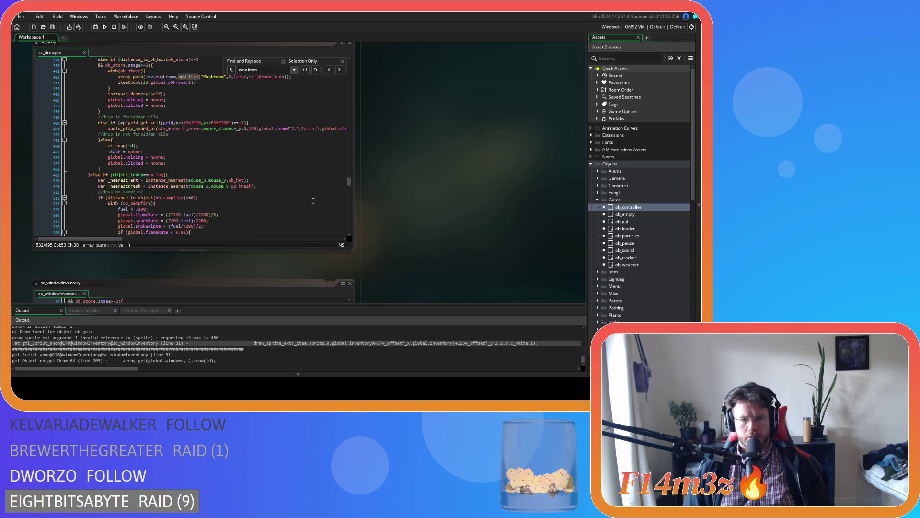
{"action": "scroll", "coordinate": [313, 200], "scroll_direction": "up", "scroll_amount": 6}
{"action": "scroll", "coordinate": [313, 201], "scroll_direction": "up", "scroll_amount": 20}
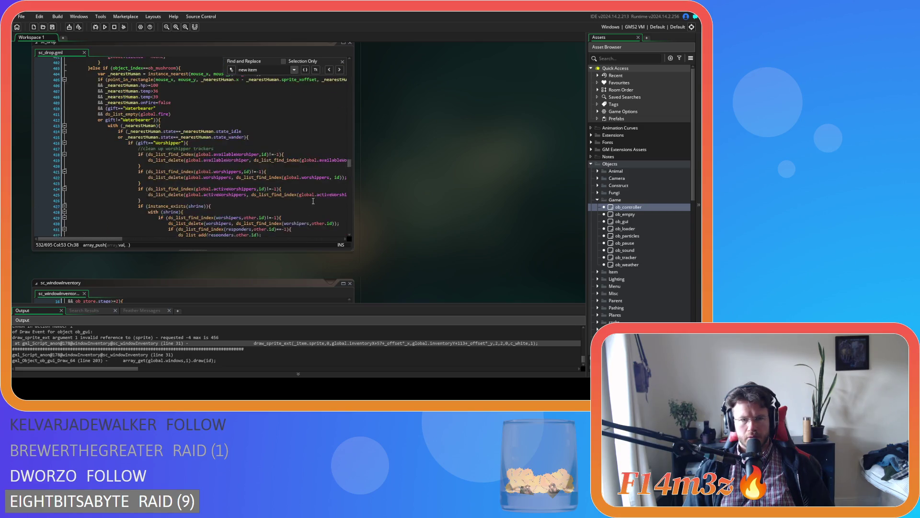
{"action": "left_click", "coordinate": [339, 70]}
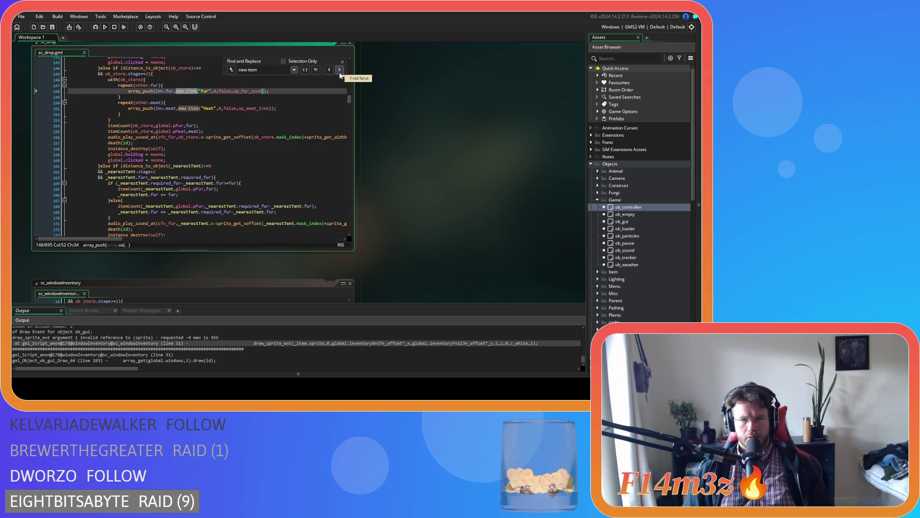
Step: Go back to read ob_controller's global.items ds_list_add, then pan to sc_drop
{"action": "key", "text": "alt+Left"}
{"action": "key", "text": "alt+Left"}
{"action": "key", "text": "alt+Left"}
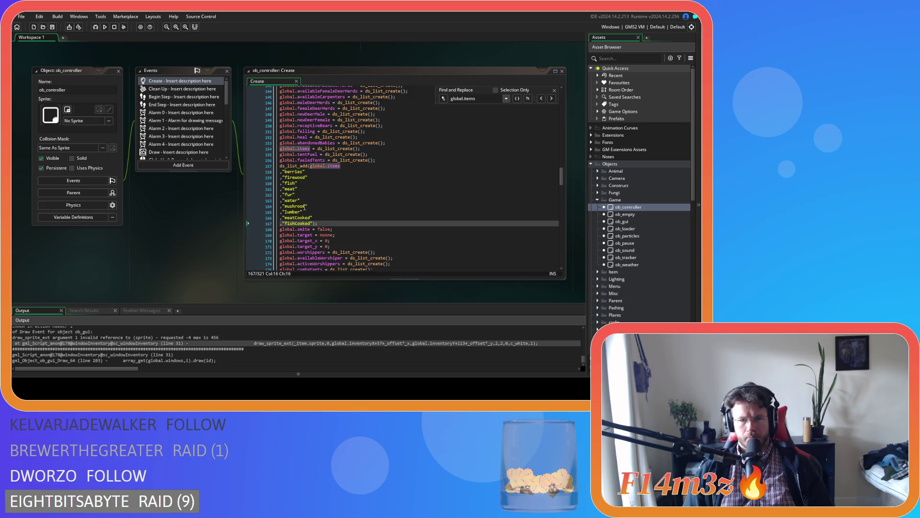
{"action": "scroll", "coordinate": [235, 236], "scroll_direction": "up", "scroll_amount": 5}
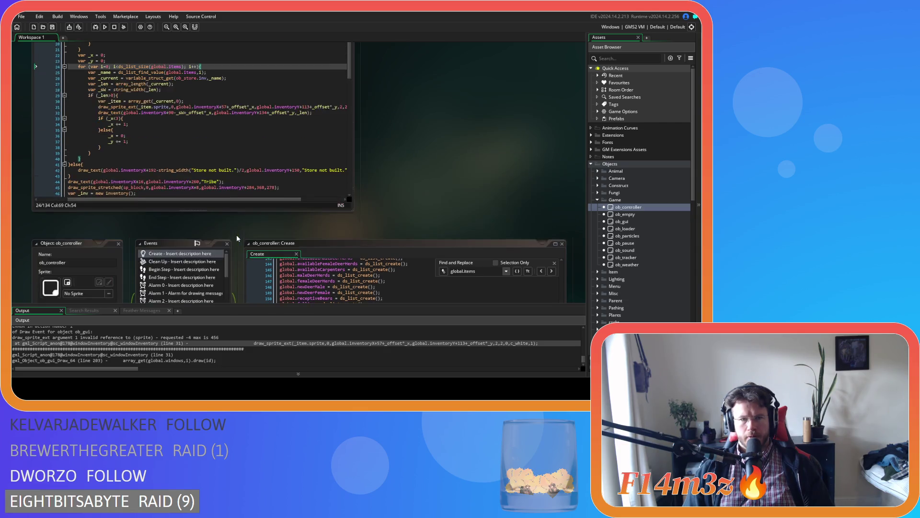
{"action": "scroll", "coordinate": [392, 229], "scroll_direction": "down", "scroll_amount": 1}
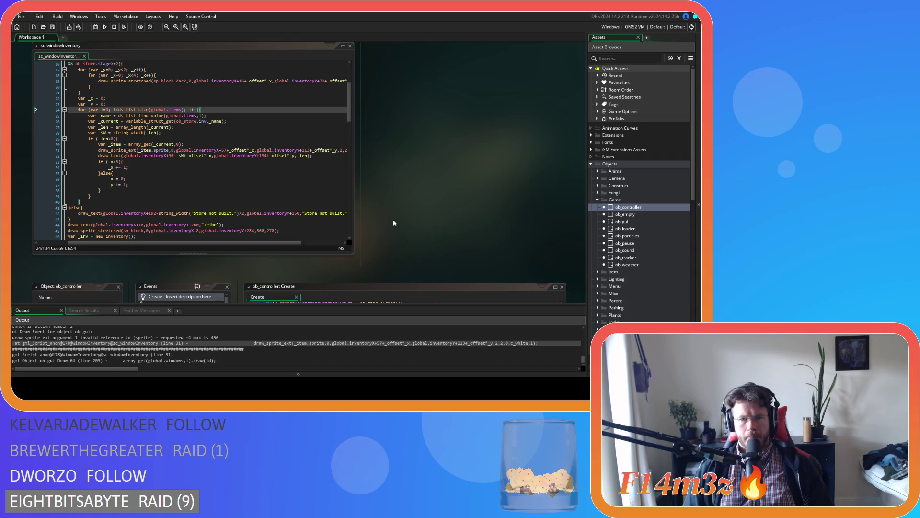
{"action": "scroll", "coordinate": [374, 205], "scroll_direction": "down", "scroll_amount": 1}
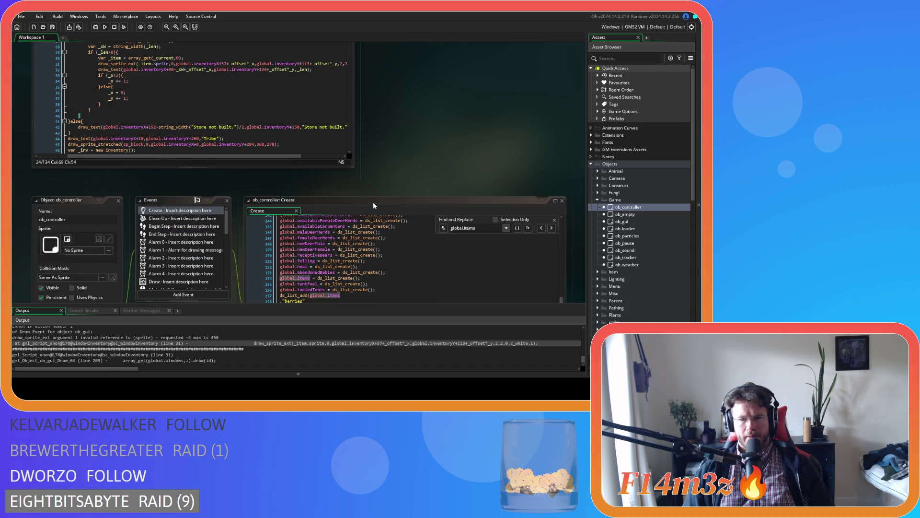
{"action": "scroll", "coordinate": [242, 241], "scroll_direction": "down", "scroll_amount": 1}
{"action": "scroll", "coordinate": [235, 235], "scroll_direction": "down", "scroll_amount": 4}
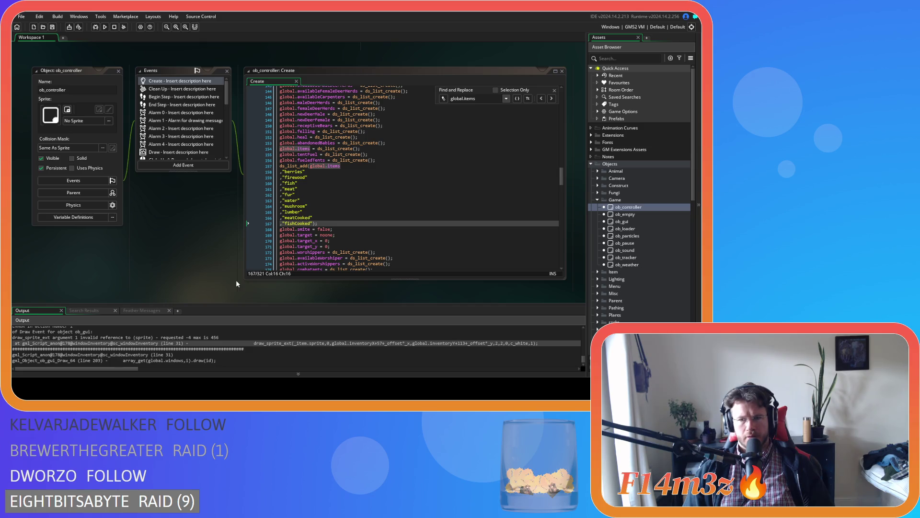
{"action": "scroll", "coordinate": [236, 280], "scroll_direction": "up", "scroll_amount": 10}
{"action": "mouse_move", "coordinate": [279, 263]}
{"action": "left_mouse_down"}
{"action": "mouse_move", "coordinate": [269, 263]}
{"action": "mouse_move", "coordinate": [312, 265]}
{"action": "mouse_move", "coordinate": [270, 264]}
{"action": "mouse_move", "coordinate": [285, 260]}
{"action": "mouse_move", "coordinate": [268, 254]}
{"action": "left_mouse_up"}
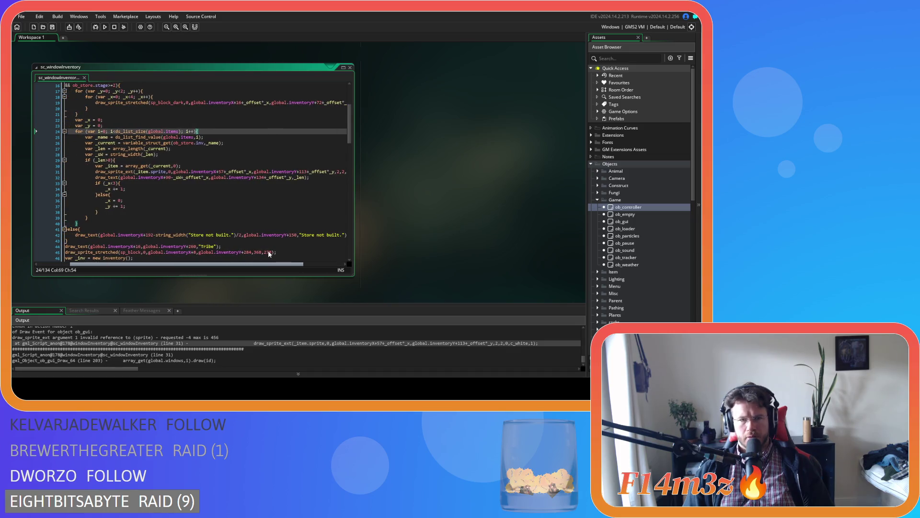
{"action": "scroll", "coordinate": [428, 198], "scroll_direction": "down", "scroll_amount": 5}
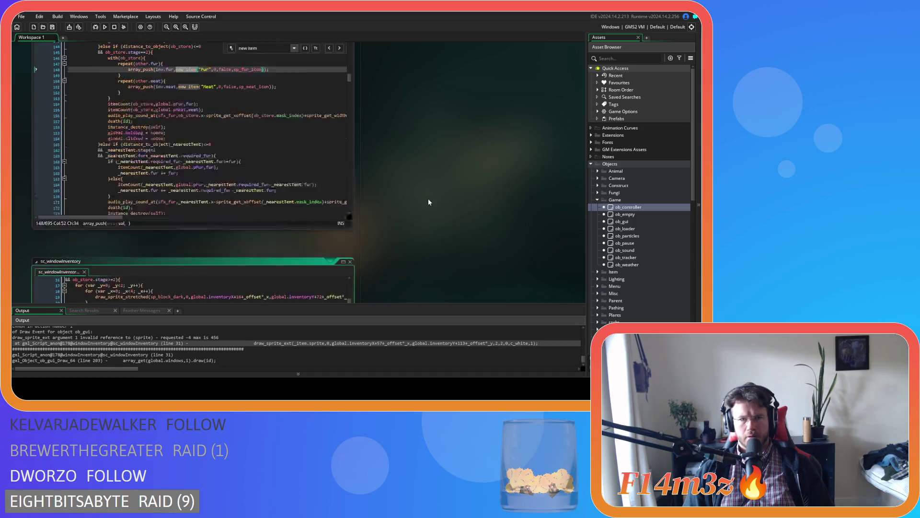
Step: Step through 'new item' matches in sc_drop to the Lumber push into the store inventory
{"action": "scroll", "coordinate": [364, 150], "scroll_direction": "up", "scroll_amount": 2}
{"action": "left_click", "coordinate": [341, 157]}
{"action": "left_click", "coordinate": [341, 158]}
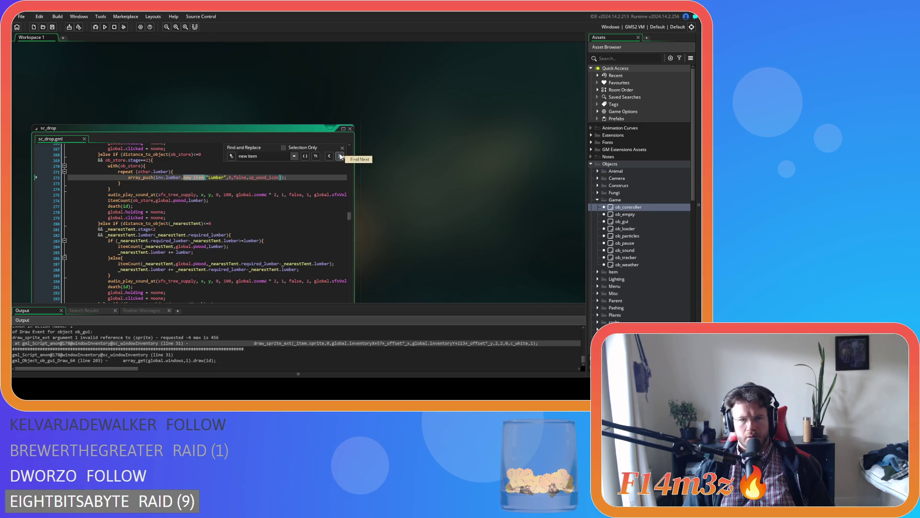
{"action": "mouse_move", "coordinate": [260, 177]}
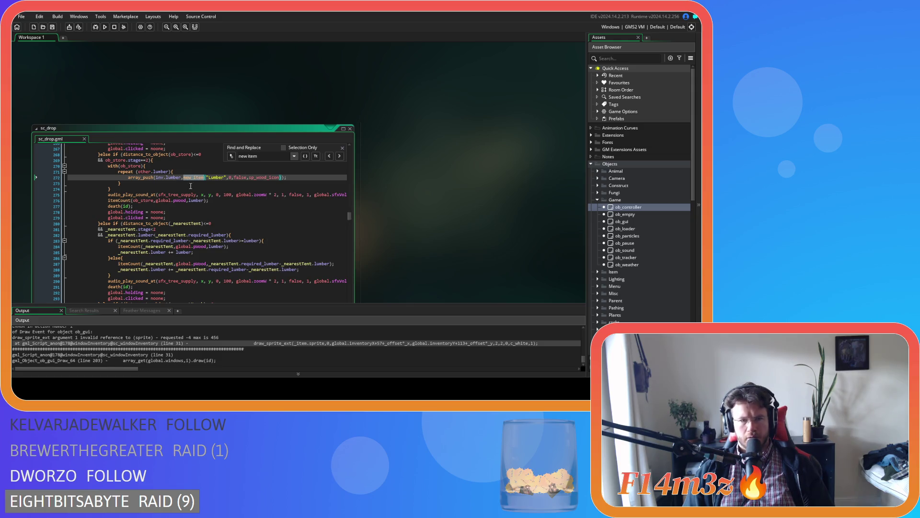
{"action": "left_click", "coordinate": [305, 176]}
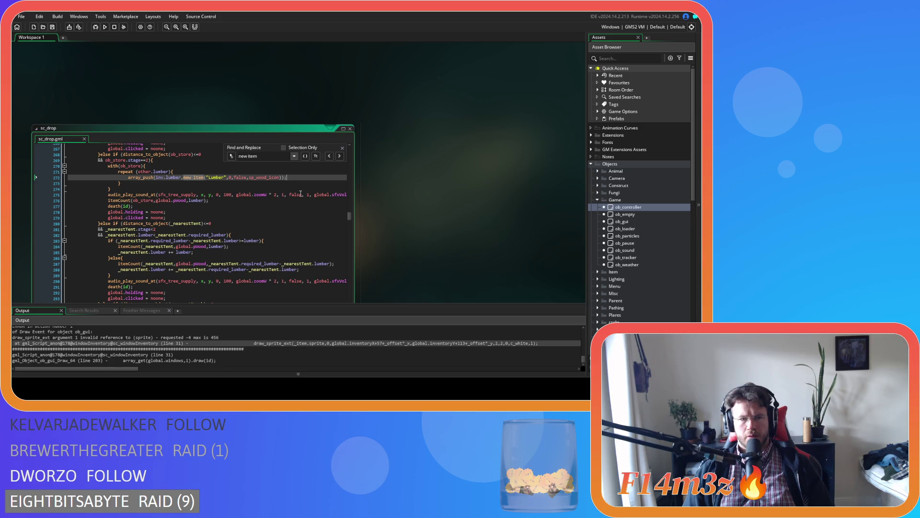
Step: Read the surrounding sc_drop code, close the search bar, and pan to sc_windowInventory
{"action": "scroll", "coordinate": [301, 193], "scroll_direction": "up", "scroll_amount": 1}
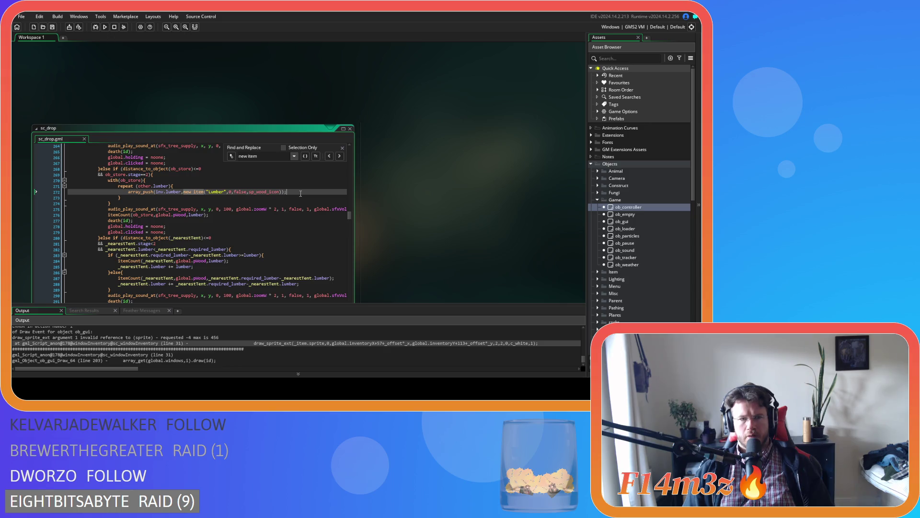
{"action": "scroll", "coordinate": [301, 194], "scroll_direction": "up", "scroll_amount": 3}
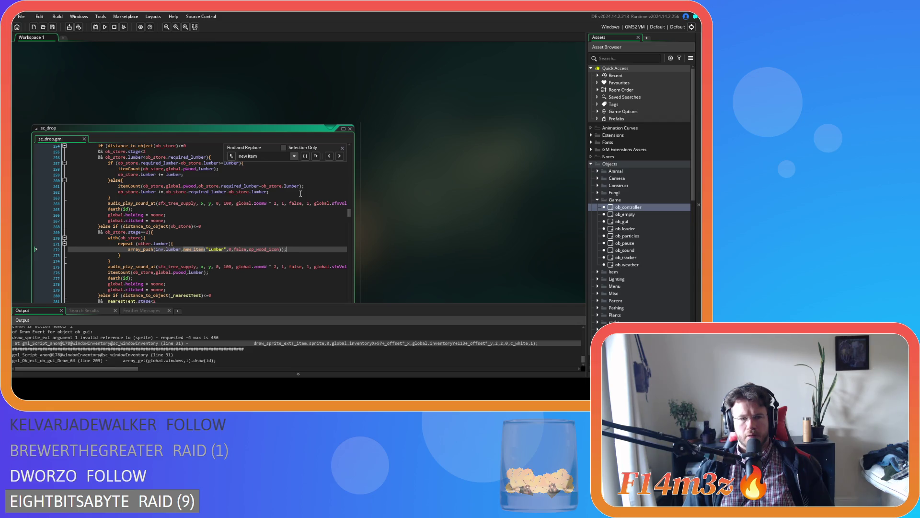
{"action": "scroll", "coordinate": [301, 194], "scroll_direction": "down", "scroll_amount": 1}
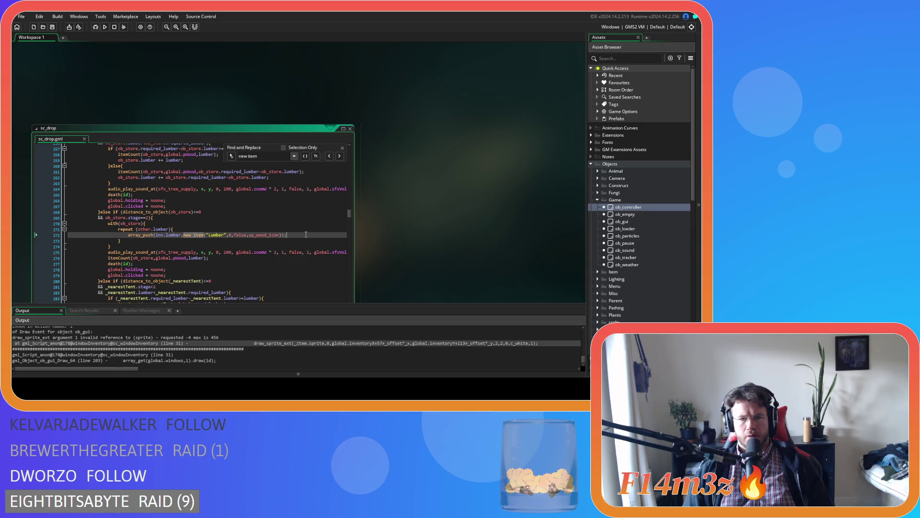
{"action": "scroll", "coordinate": [306, 235], "scroll_direction": "down", "scroll_amount": 7}
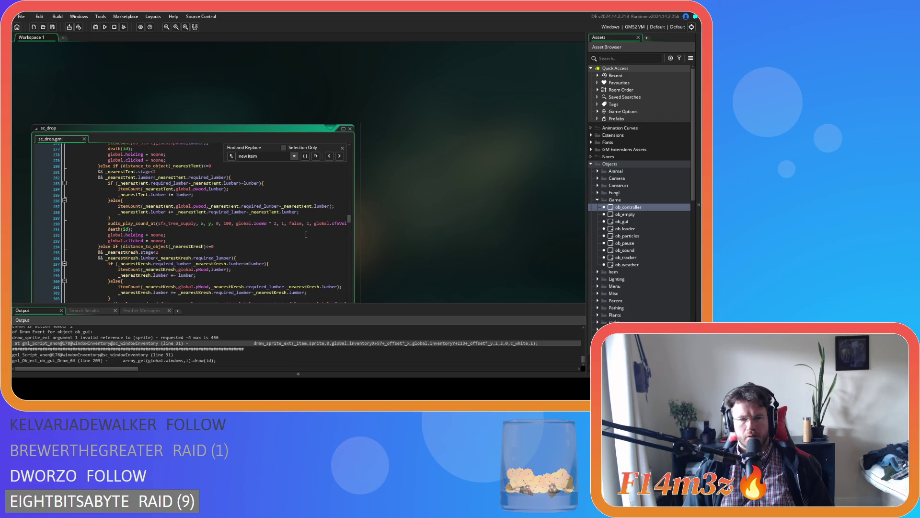
{"action": "scroll", "coordinate": [305, 234], "scroll_direction": "down", "scroll_amount": 13}
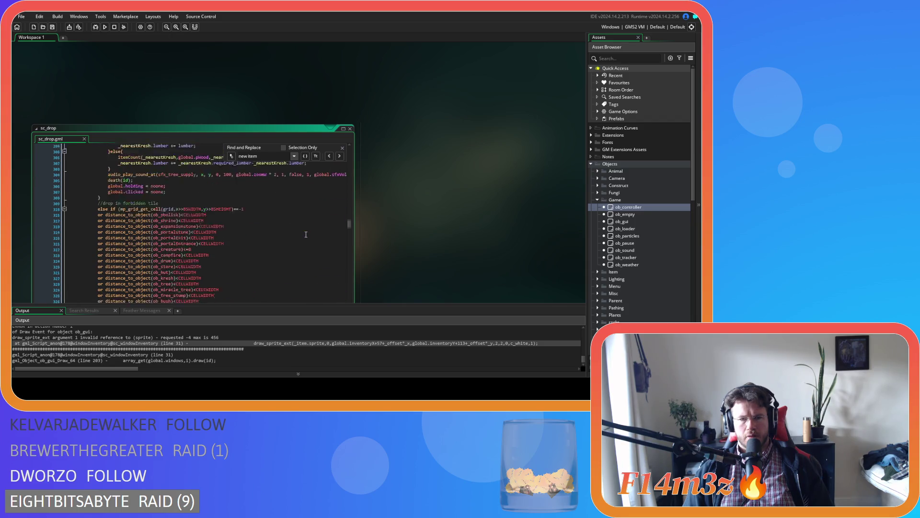
{"action": "scroll", "coordinate": [306, 234], "scroll_direction": "down", "scroll_amount": 9}
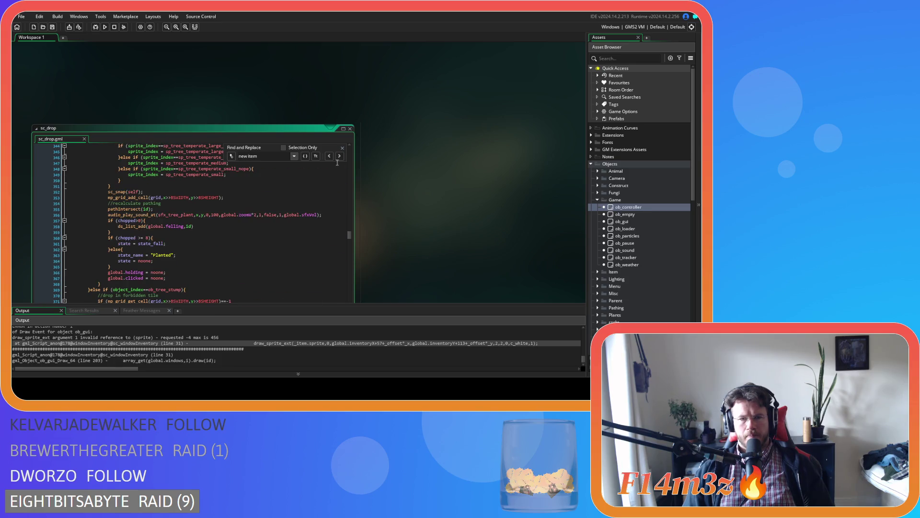
{"action": "left_click", "coordinate": [342, 148]}
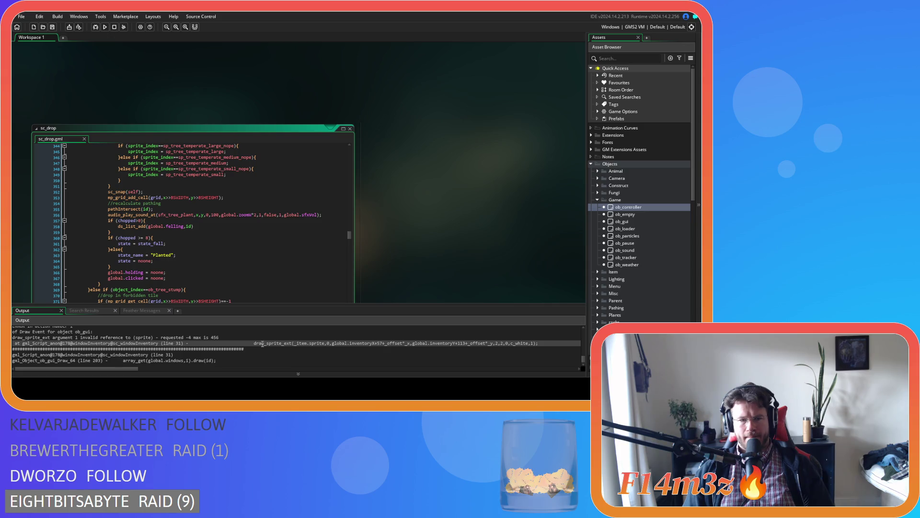
{"action": "scroll", "coordinate": [403, 253], "scroll_direction": "down", "scroll_amount": 5}
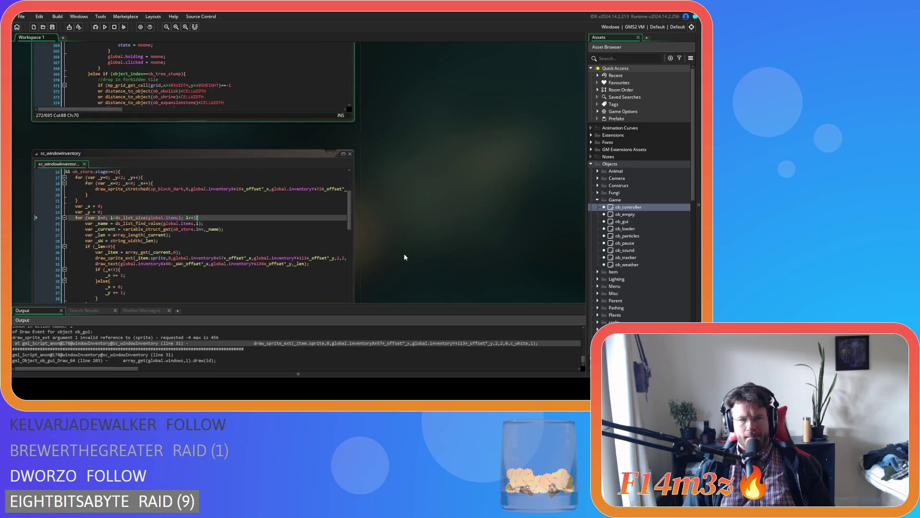
Step: Inspect the _name variable and line 25 of sc_windowInventory's item loop
{"action": "left_click_drag", "start_coordinate": [290, 286], "coordinate": [265, 286]}
{"action": "scroll", "coordinate": [253, 255], "scroll_direction": "up", "scroll_amount": 2}
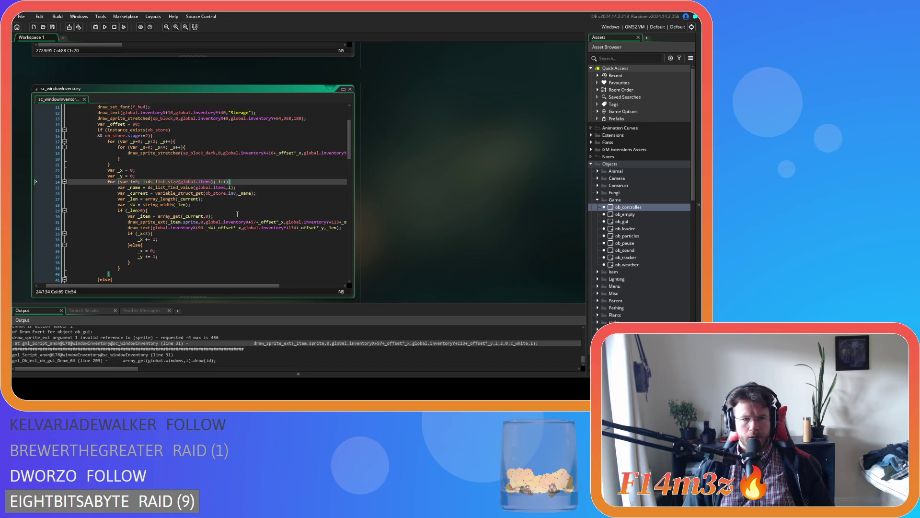
{"action": "left_click", "coordinate": [210, 201]}
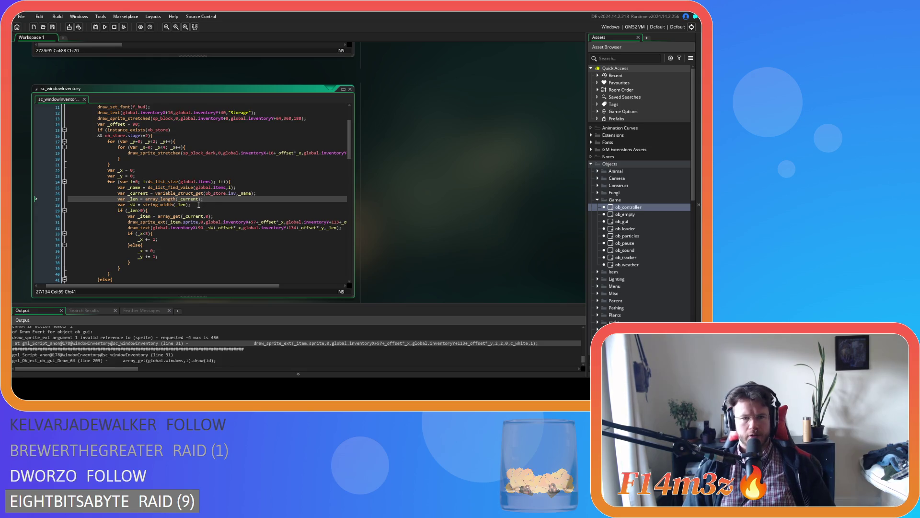
{"action": "left_click", "coordinate": [242, 193]}
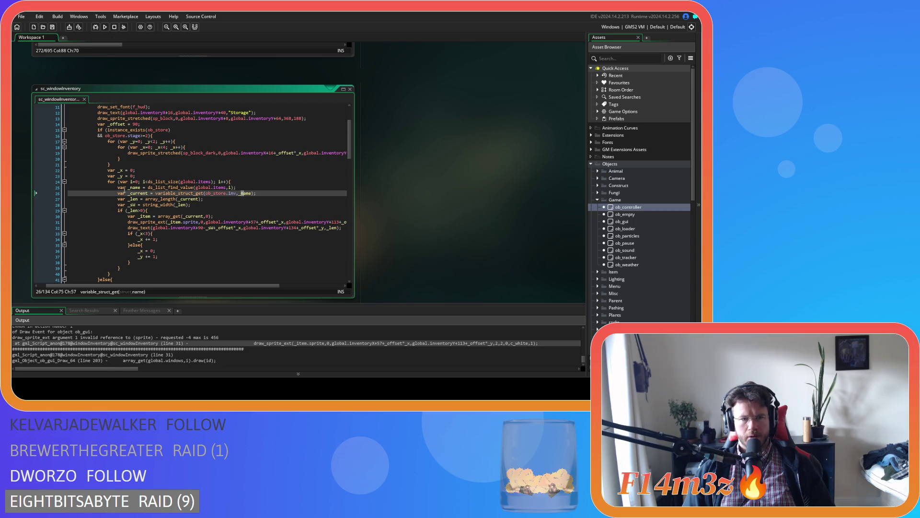
{"action": "mouse_move", "coordinate": [190, 188]}
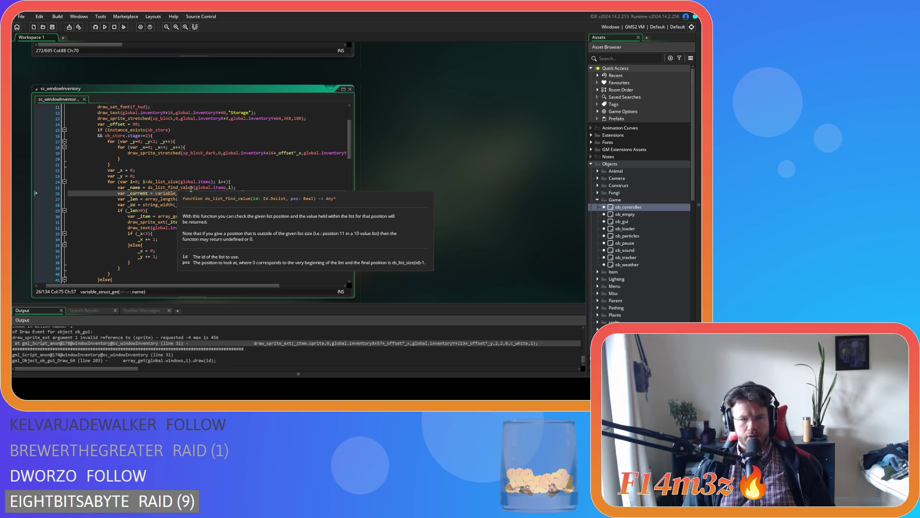
{"action": "left_click", "coordinate": [249, 187]}
{"action": "left_click", "coordinate": [275, 194]}
{"action": "left_click", "coordinate": [239, 198]}
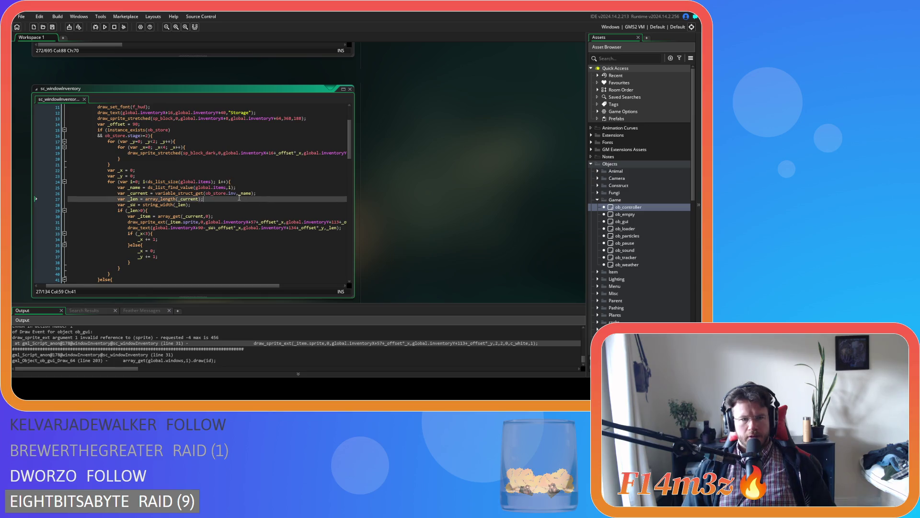
Step: Check the array_length call on _current, the _len check on line 29, and the _sw line
{"action": "left_click", "coordinate": [148, 198]}
{"action": "left_click", "coordinate": [171, 202]}
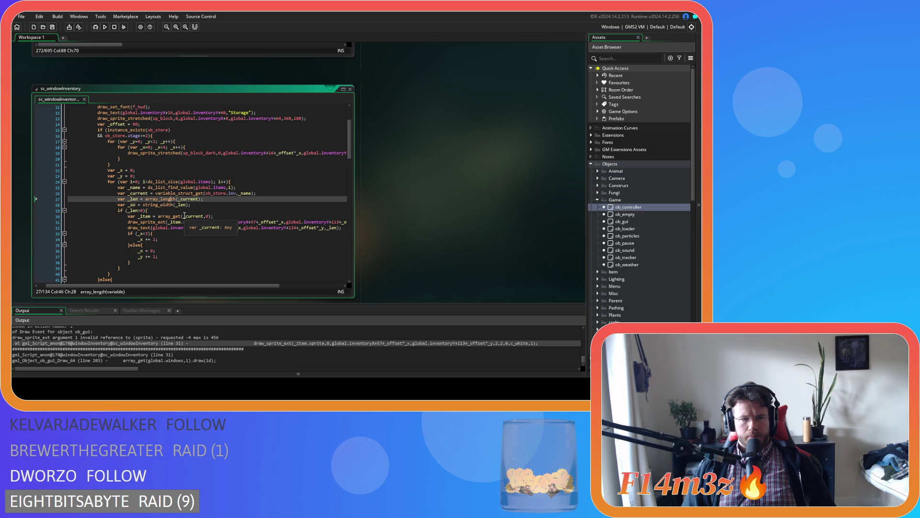
{"action": "left_click", "coordinate": [180, 212]}
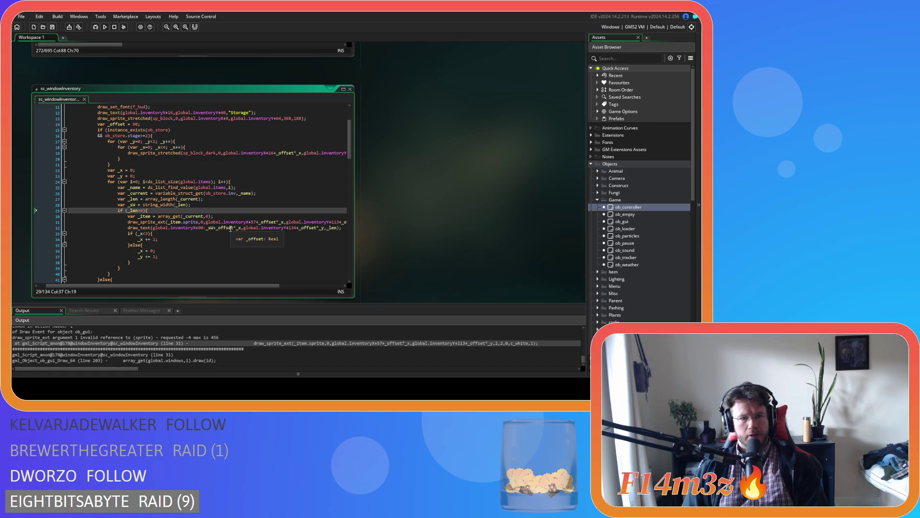
{"action": "key", "text": "Up"}
{"action": "key", "text": "End"}
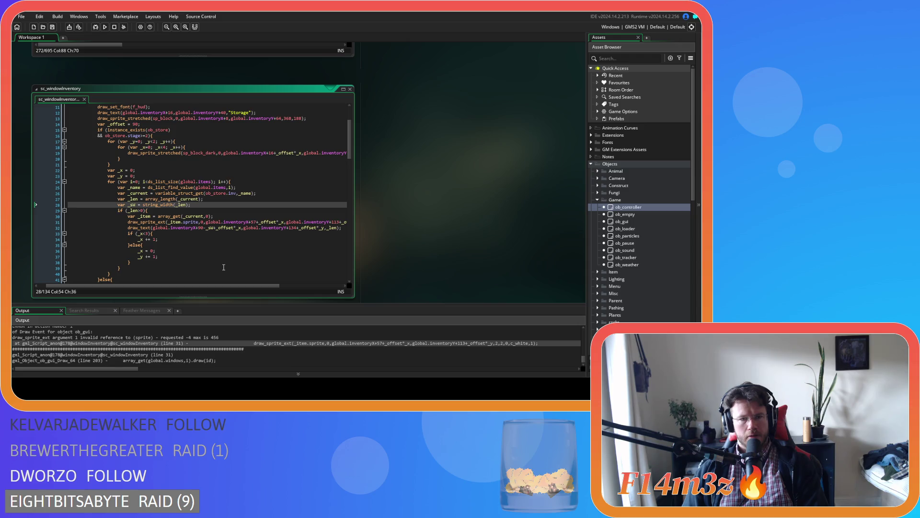
Step: Bring sc_drop back into view and expand the Animal objects folder
{"action": "scroll", "coordinate": [224, 270], "scroll_direction": "down", "scroll_amount": 3}
{"action": "scroll", "coordinate": [223, 278], "scroll_direction": "up", "scroll_amount": 3}
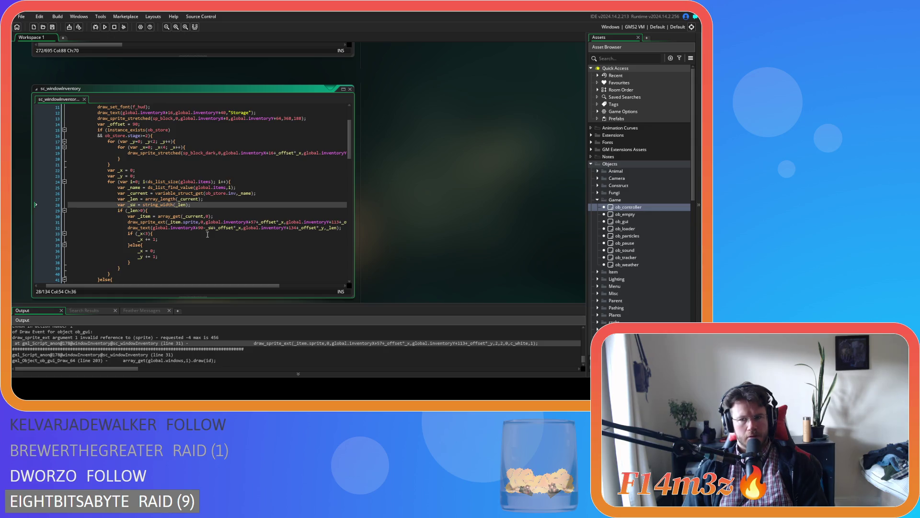
{"action": "scroll", "coordinate": [394, 246], "scroll_direction": "up", "scroll_amount": 5}
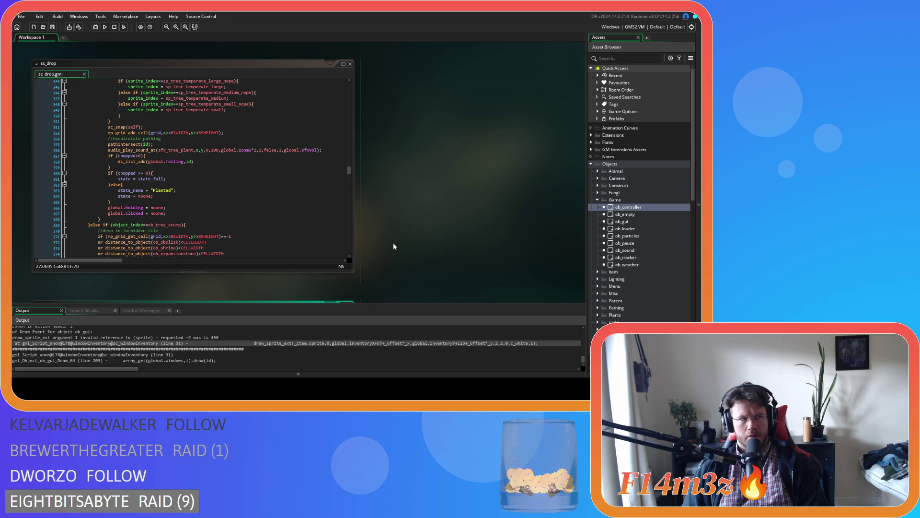
{"action": "left_click", "coordinate": [597, 171]}
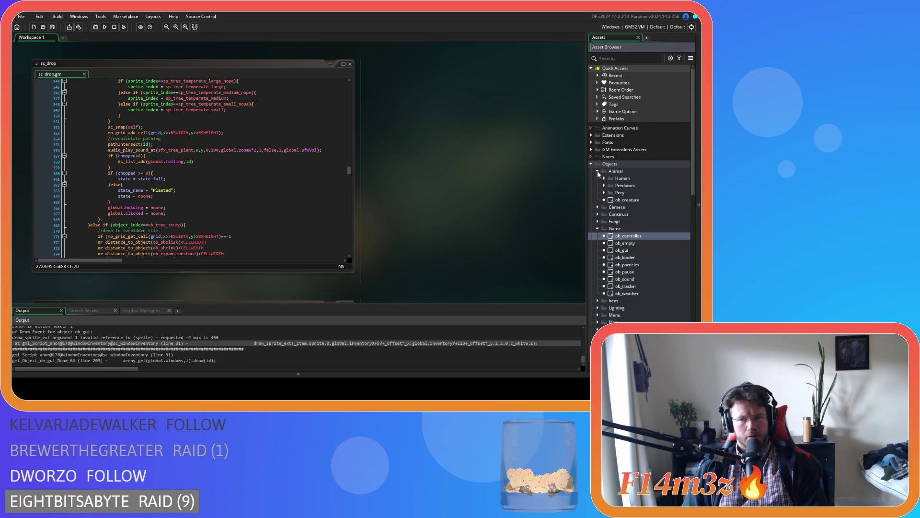